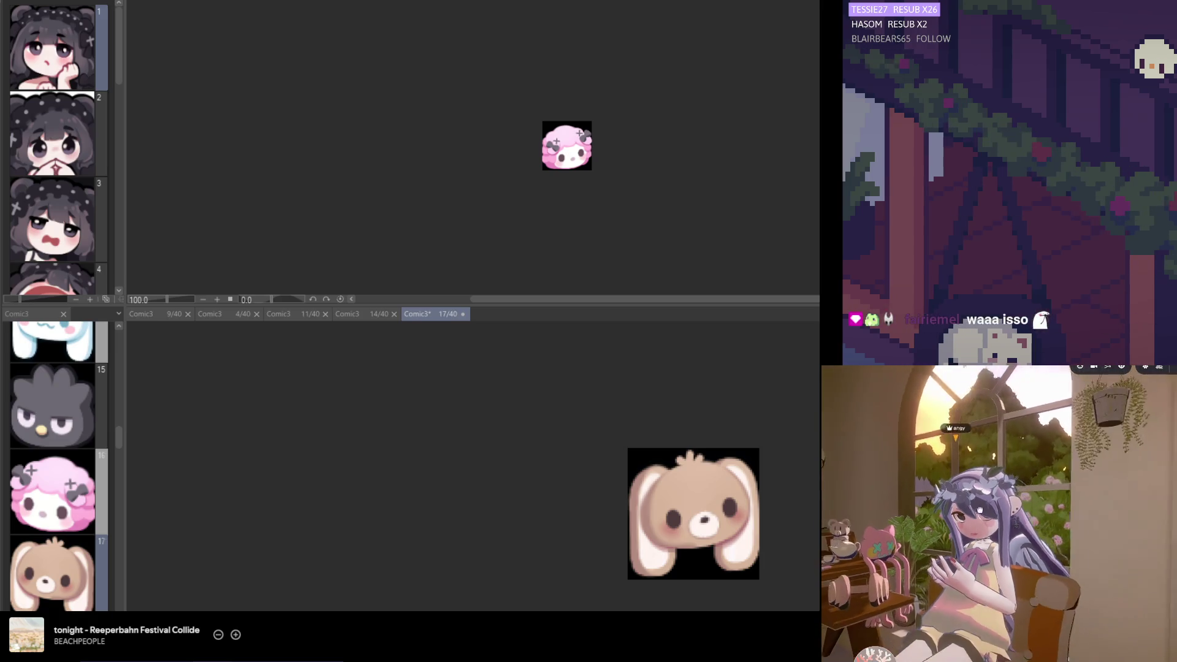
Zoom in and pan so the page 17 brown bunny emote fills the view
click(940, 626)
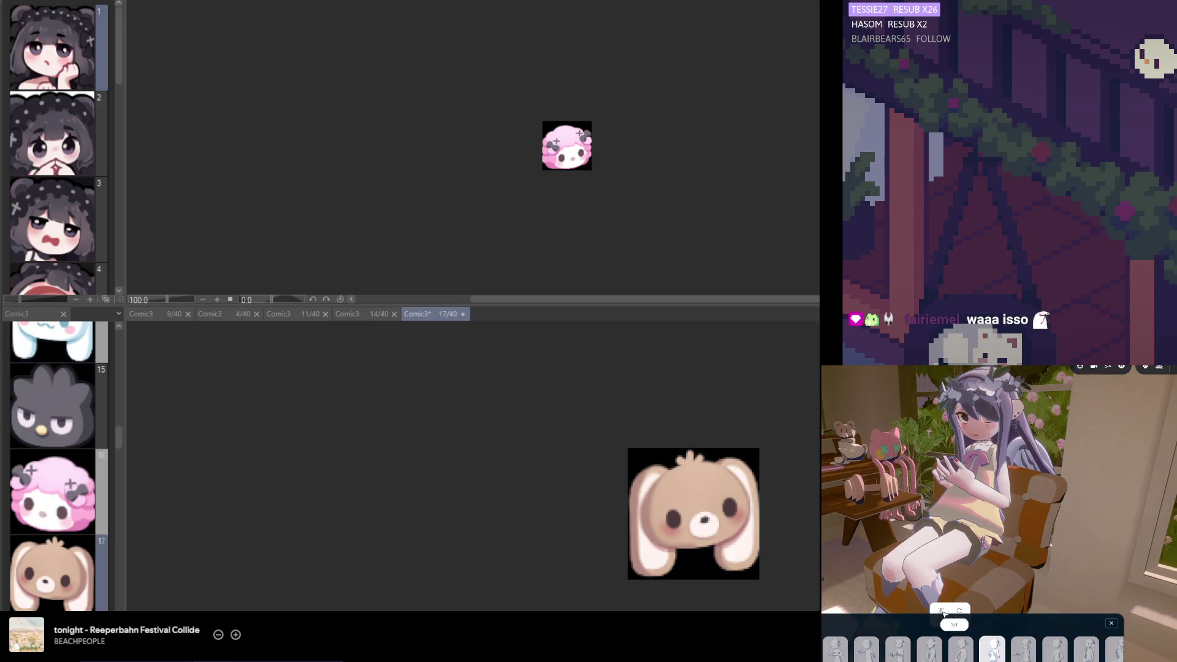
click(866, 648)
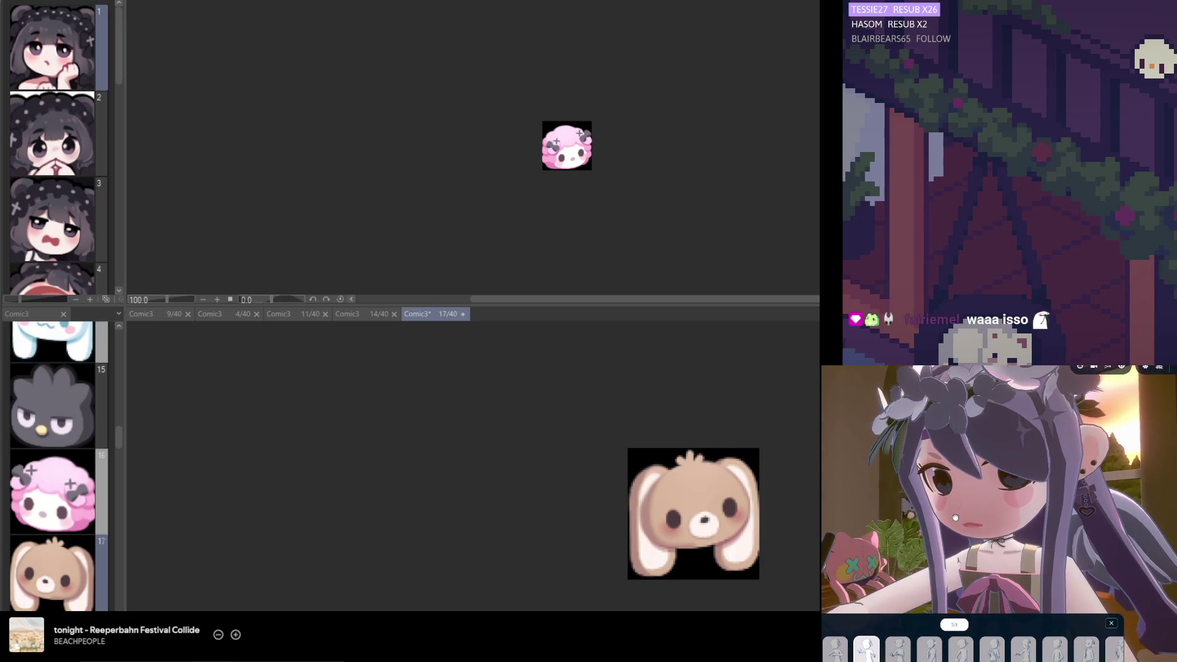
click(1112, 624)
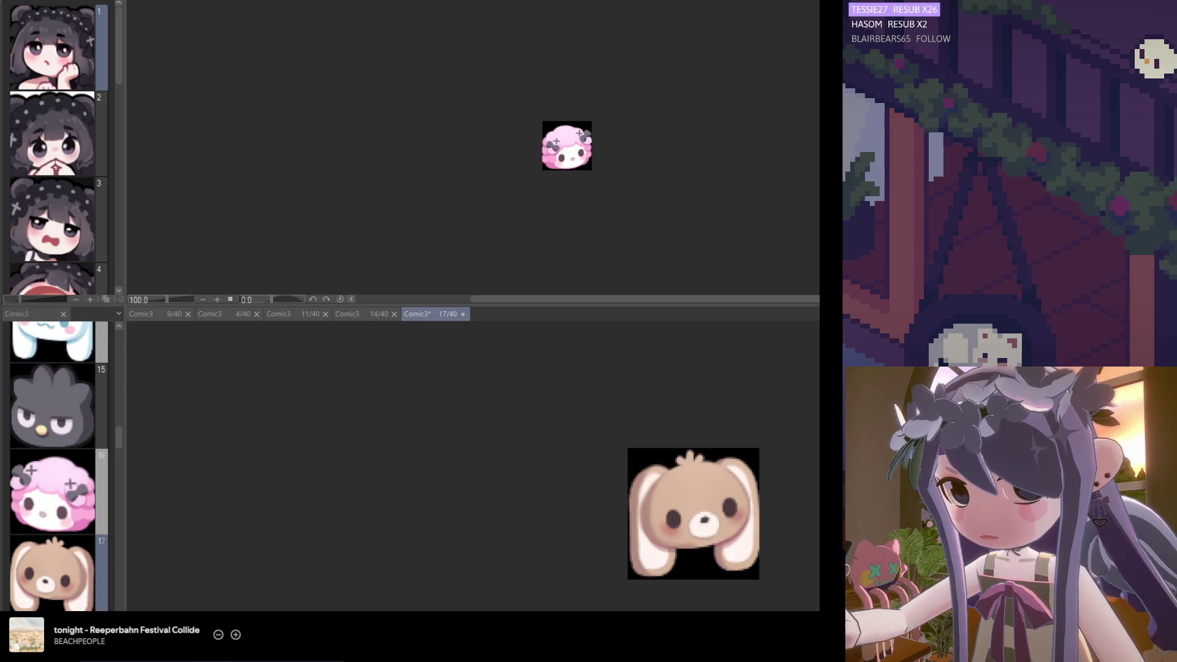
mouse_move(975, 642)
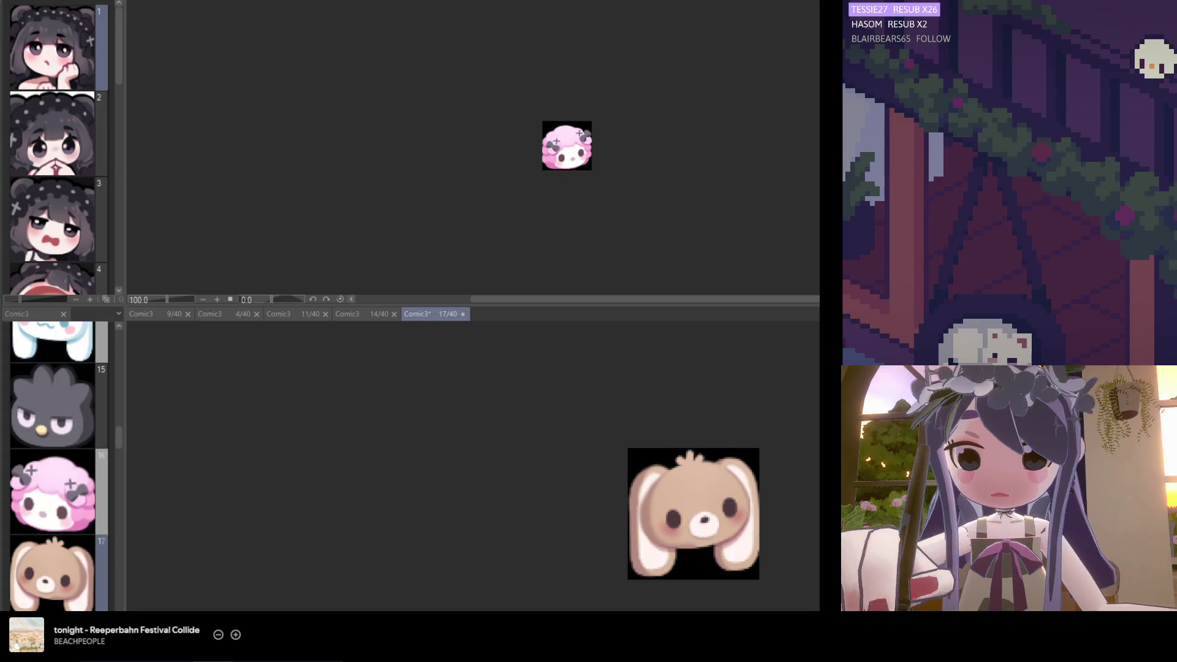
scroll(615, 486, down, 4)
scroll(609, 552, up, 3)
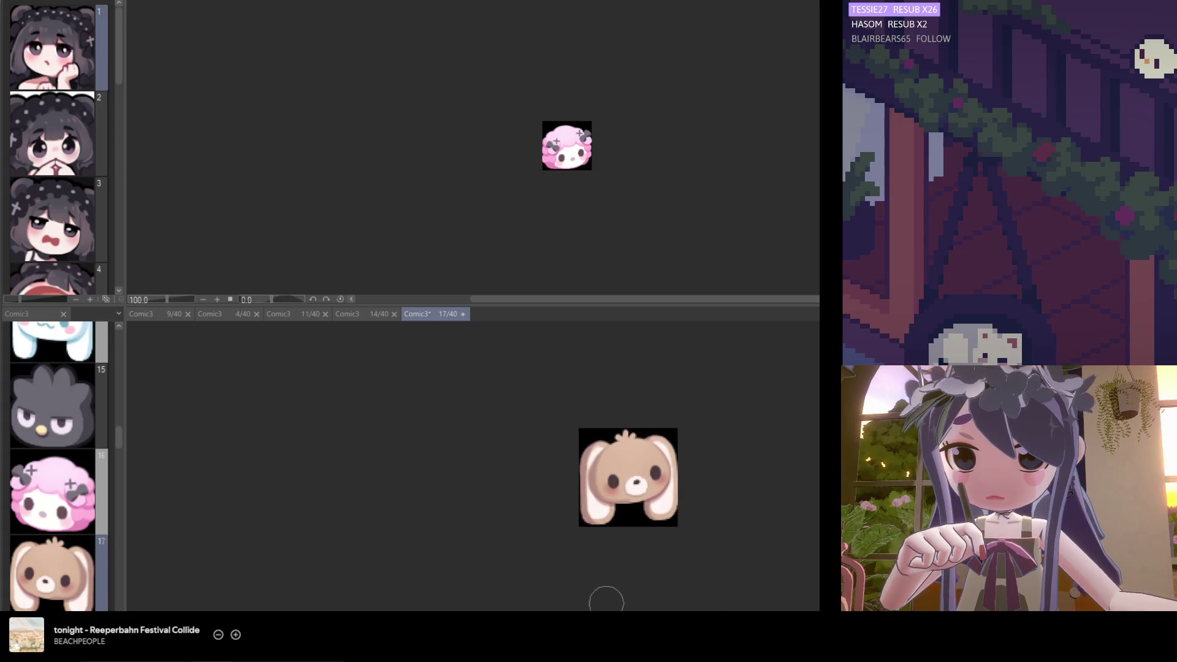
scroll(447, 489, up, 3)
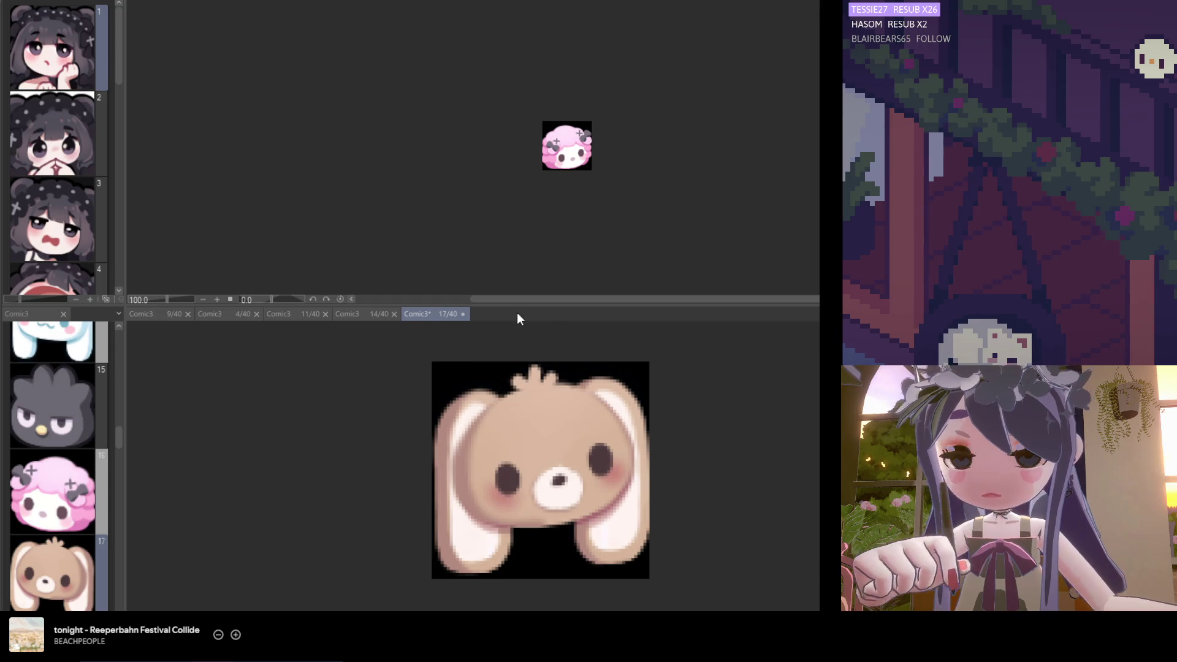
drag(516, 308, 536, 148)
scroll(490, 438, up, 2)
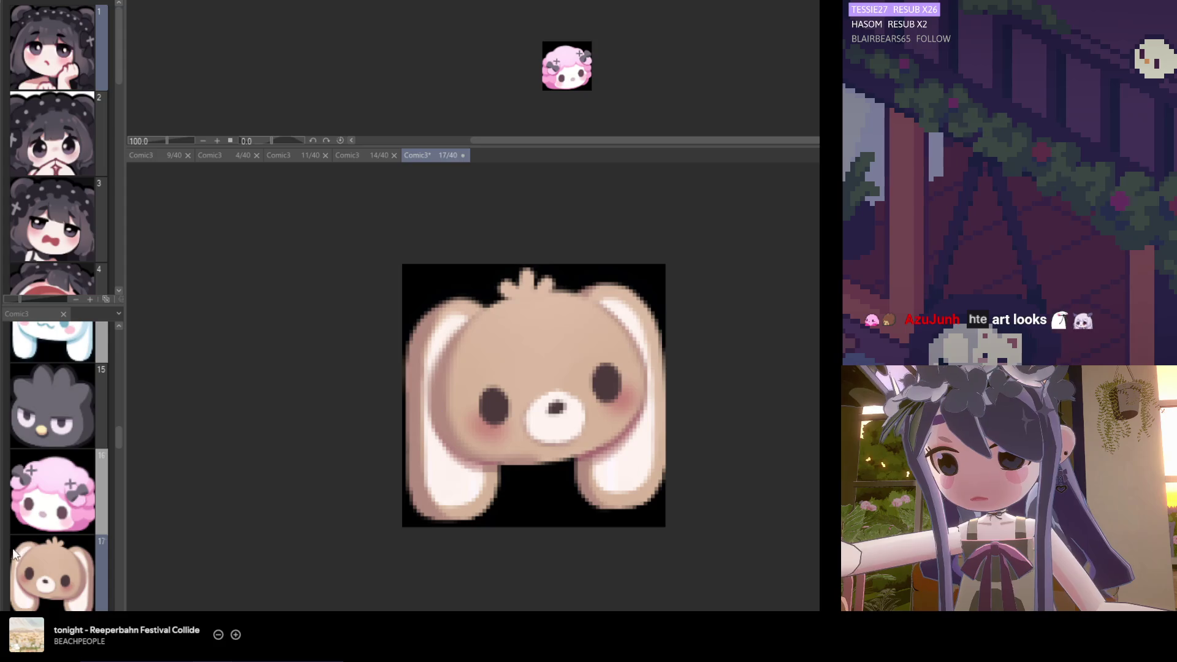
Enlarge the brush, then shrink it slightly, and save the bunny emote file
key(bracketright)
key(bracketright)
key(bracketright)
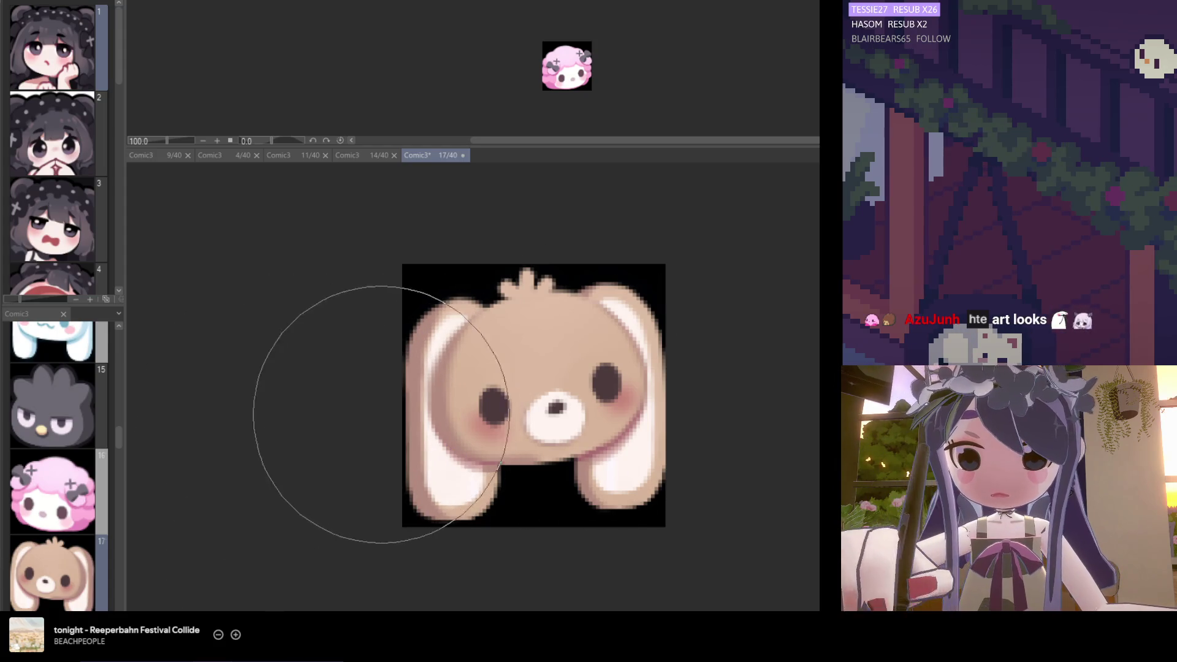
key(bracketleft)
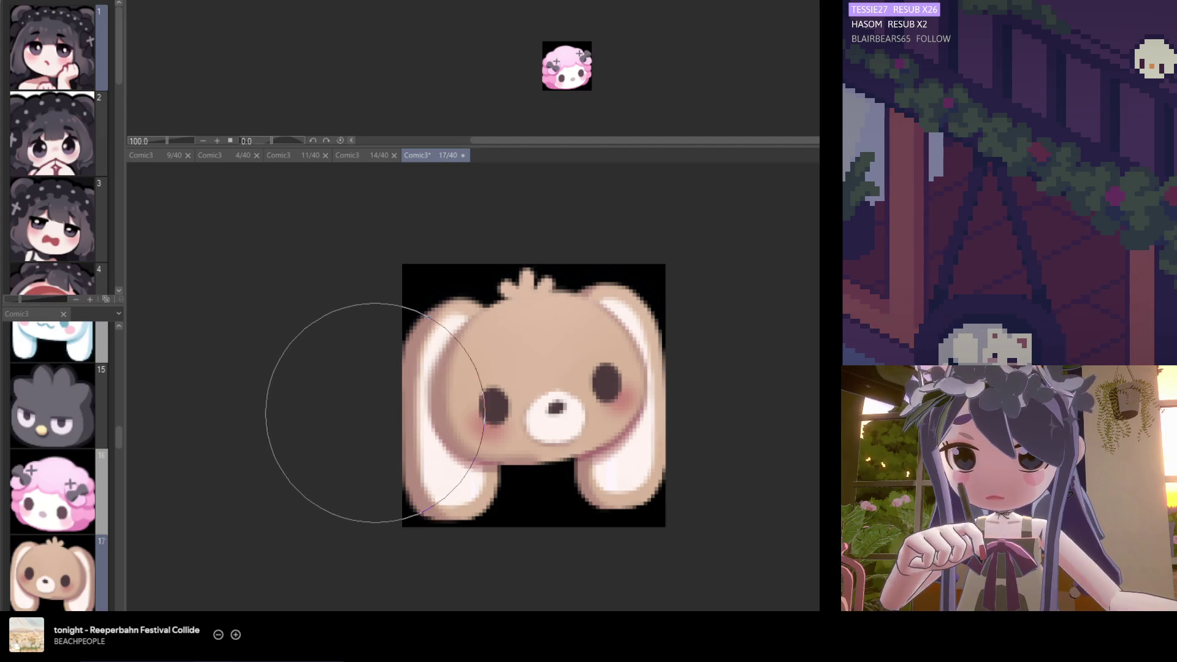
key(ctrl+s)
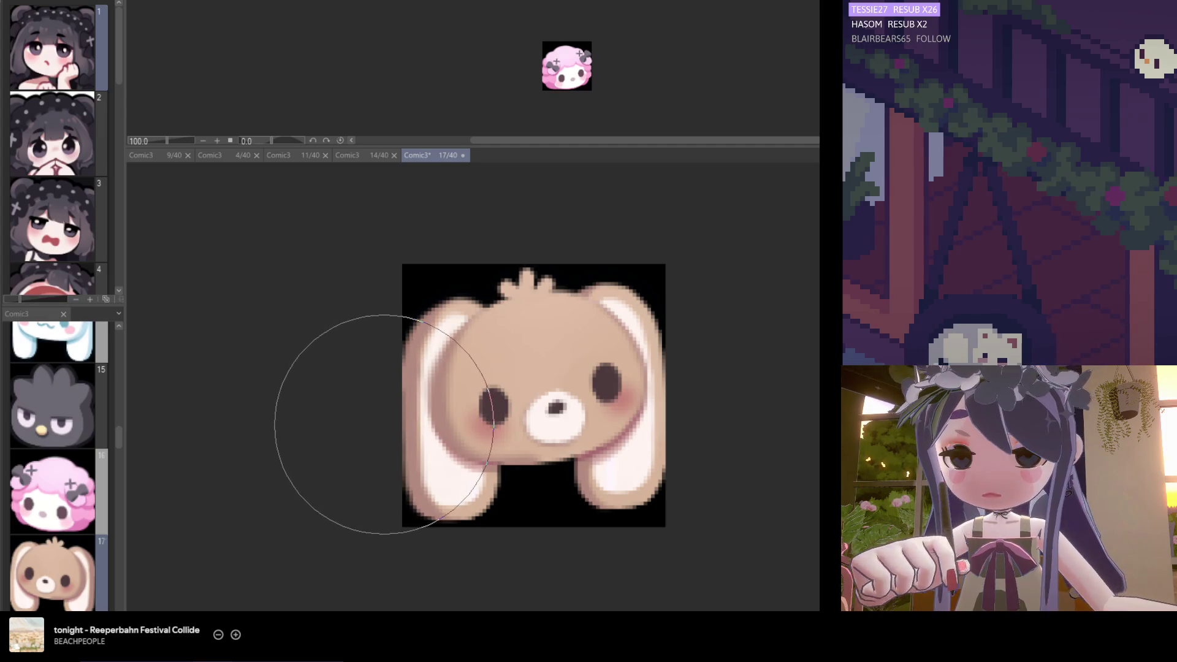
scroll(386, 423, down, 4)
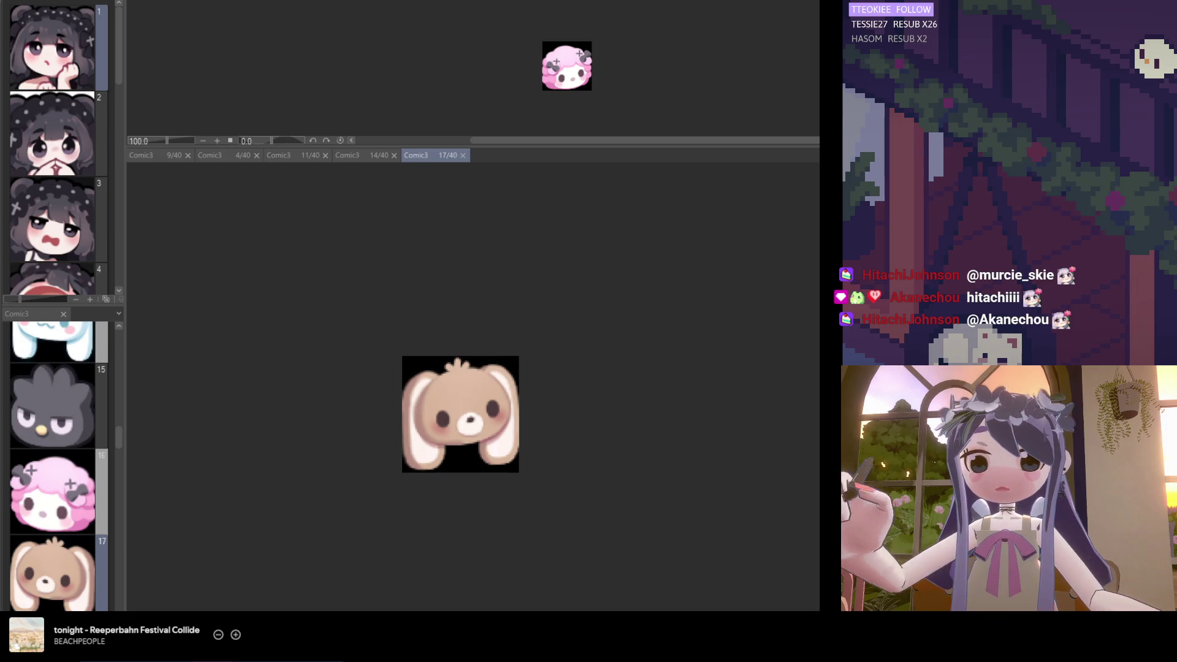
scroll(407, 486, up, 5)
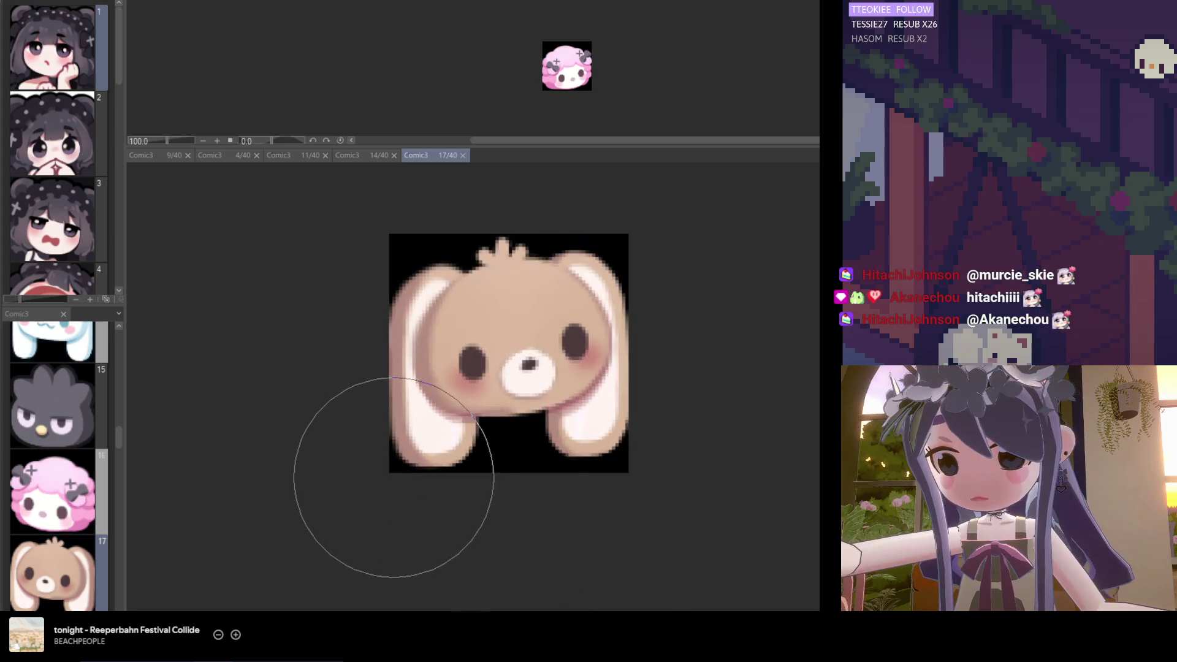
scroll(392, 453, down, 2)
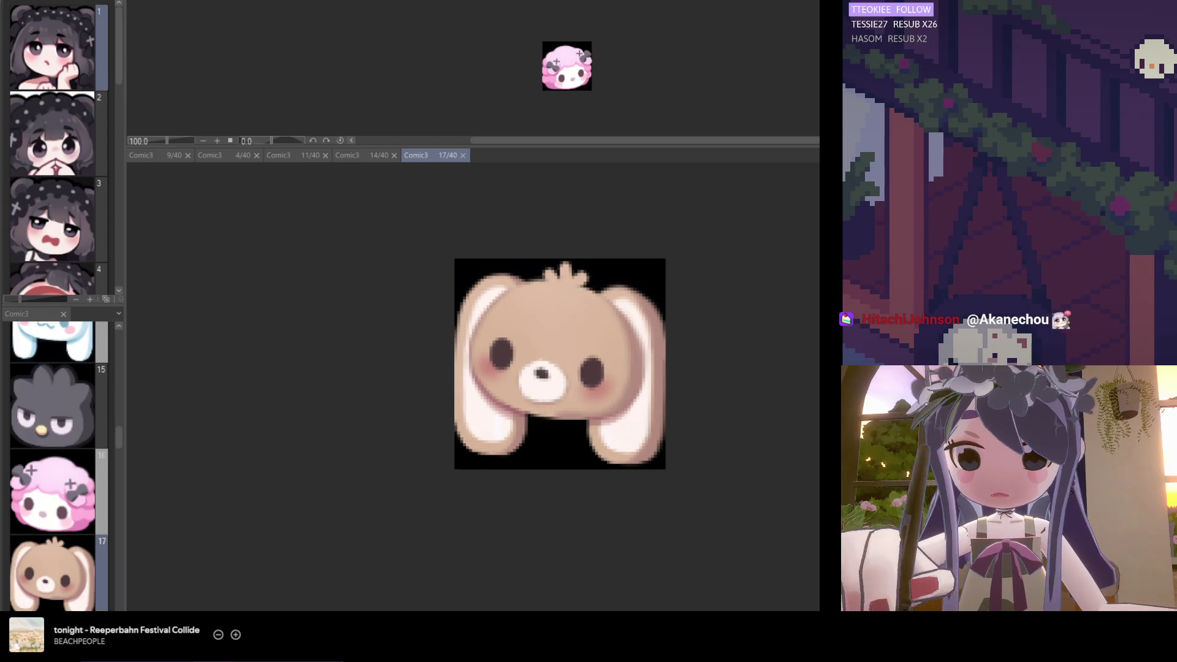
scroll(683, 321, up, 2)
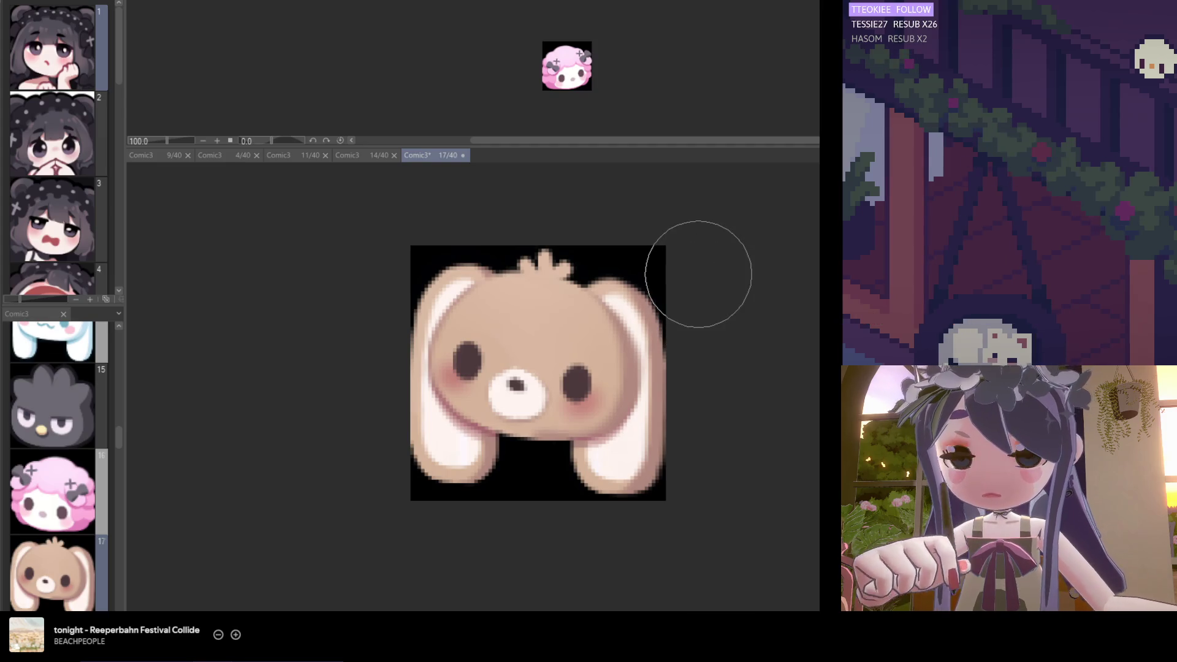
scroll(663, 367, down, 2)
scroll(662, 417, down, 2)
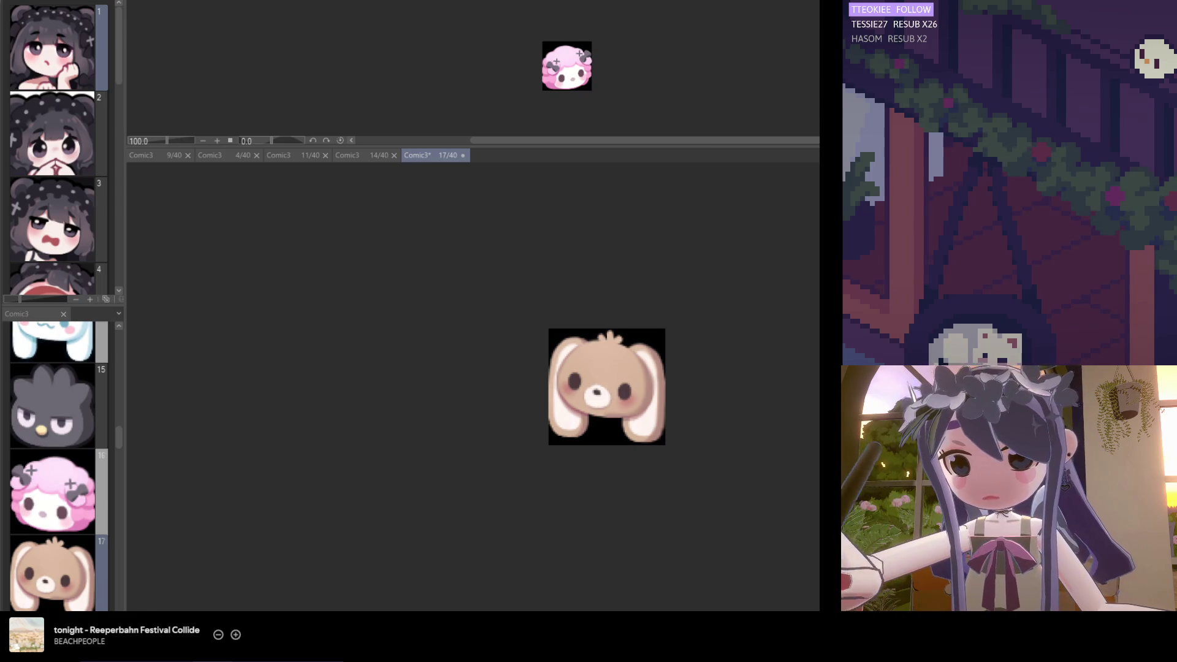
Check the bunny at several zoom levels and save the Comic3 file with Ctrl+S
scroll(578, 452, up, 2)
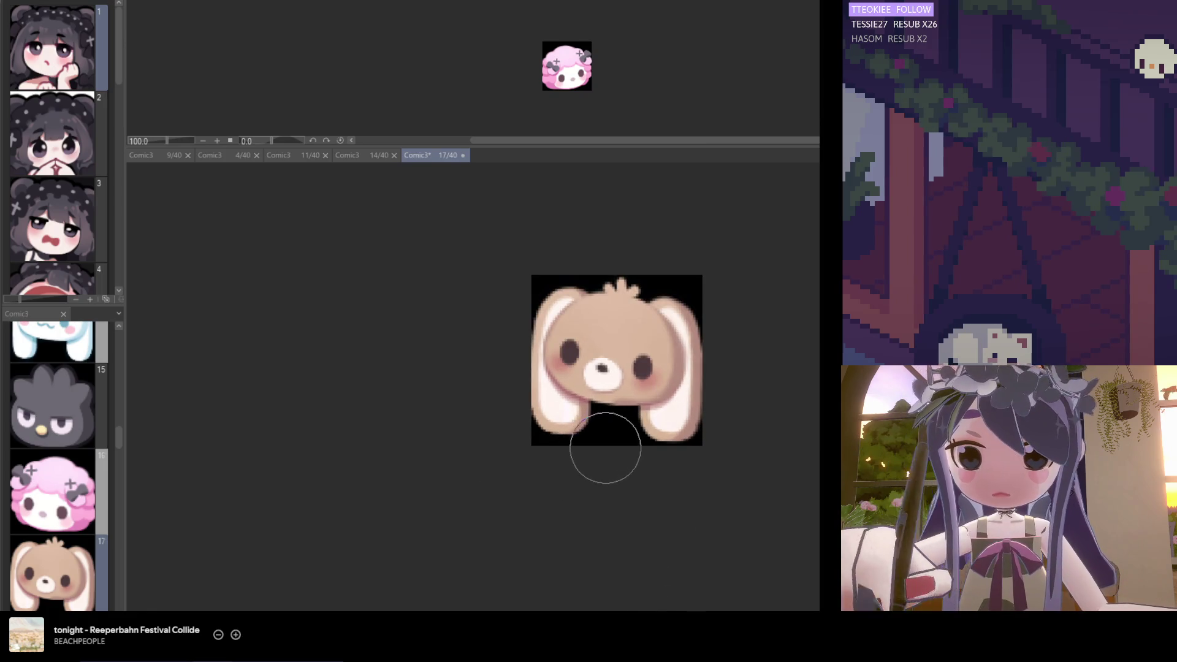
scroll(637, 429, up, 2)
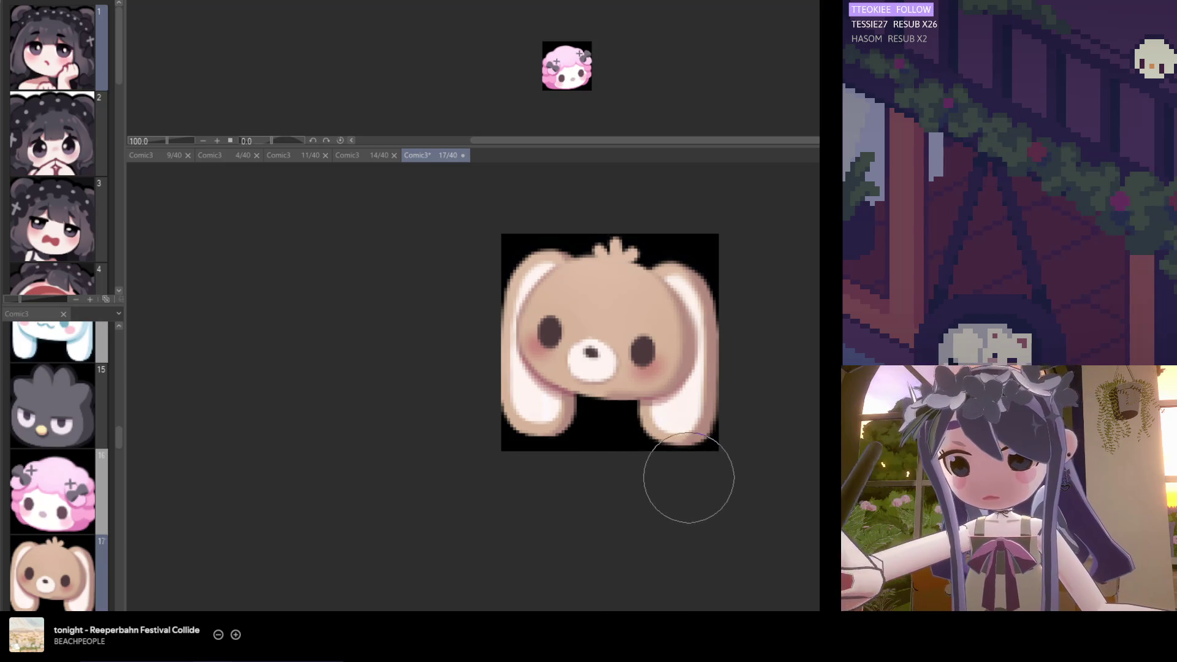
scroll(662, 490, right, 2)
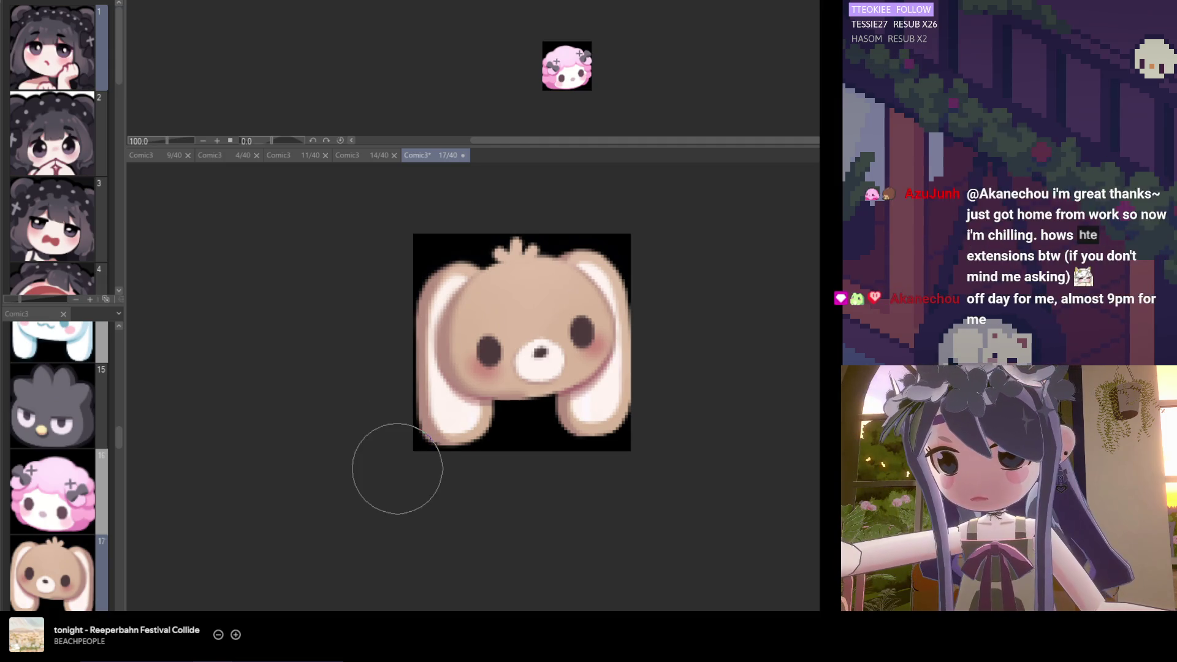
key(ctrl+s)
scroll(583, 429, down, 2)
scroll(583, 462, down, 1)
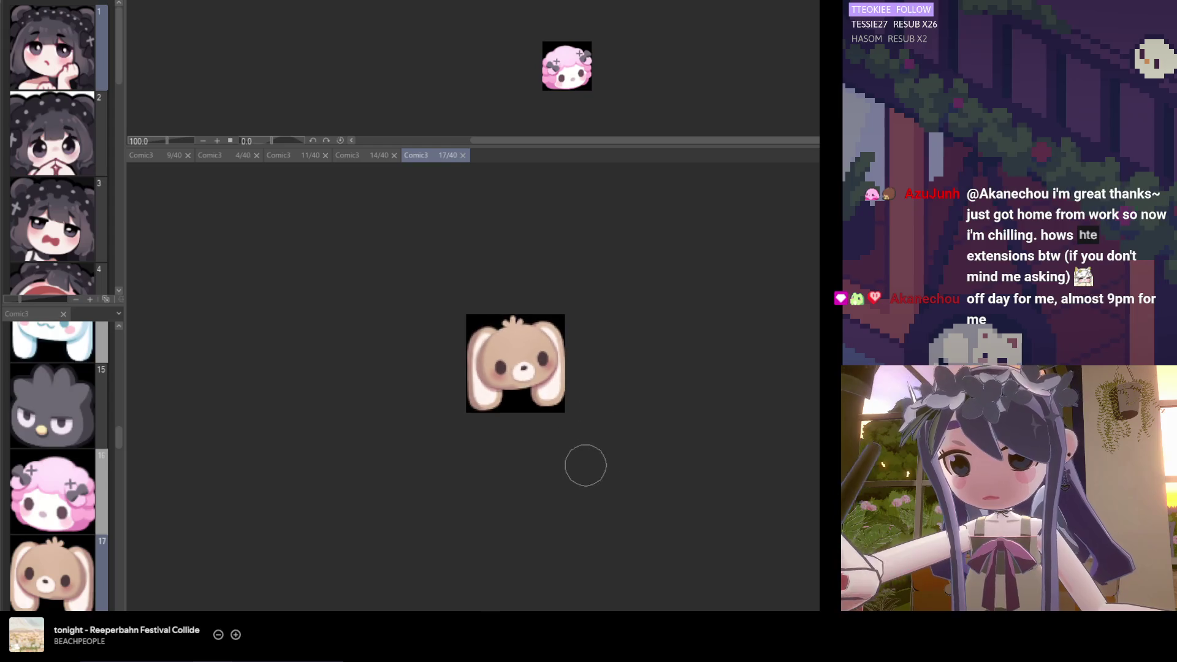
scroll(586, 469, left, 2)
scroll(586, 469, up, 3)
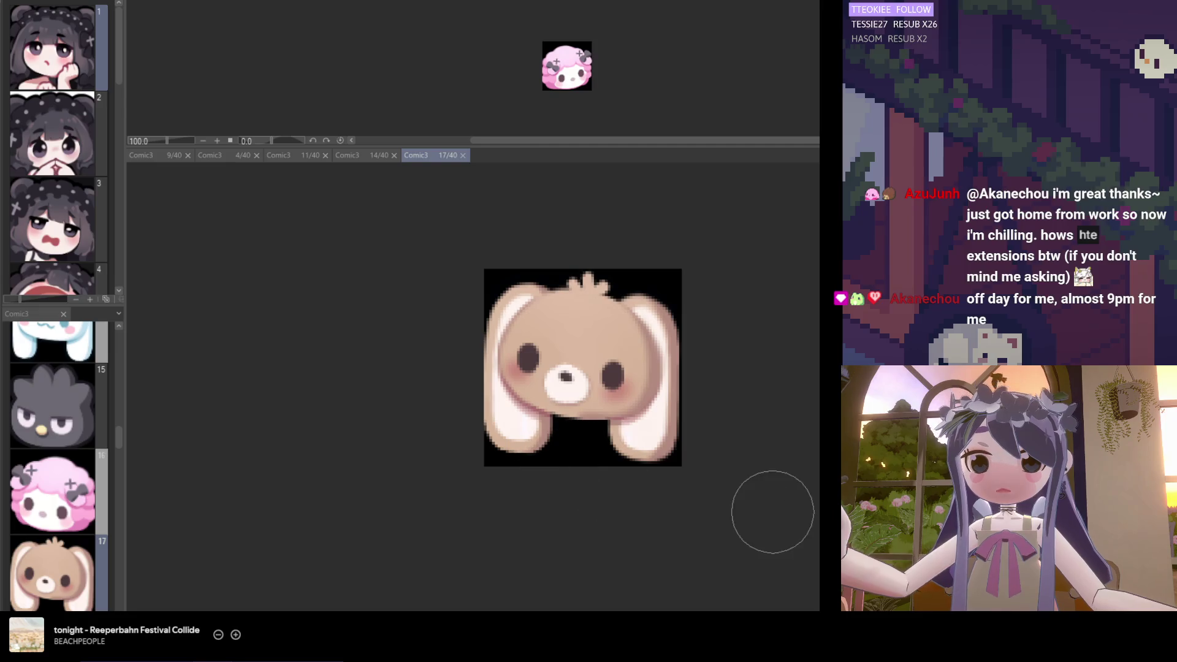
scroll(619, 408, down, 1)
scroll(493, 457, right, 2)
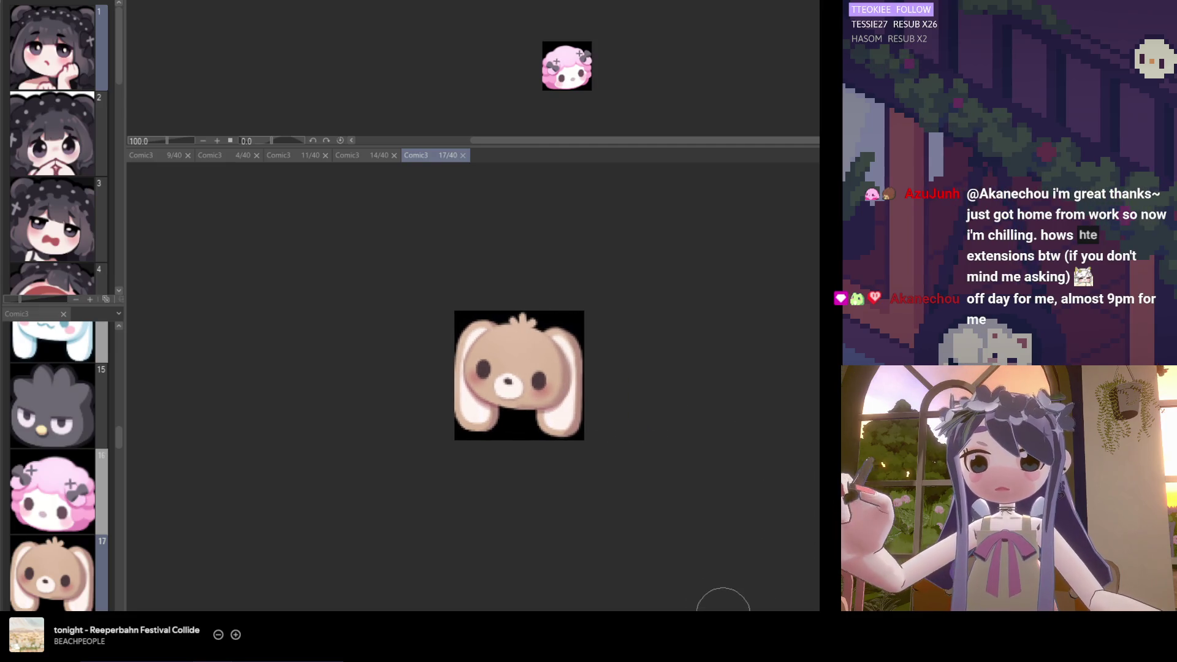
scroll(494, 456, up, 2)
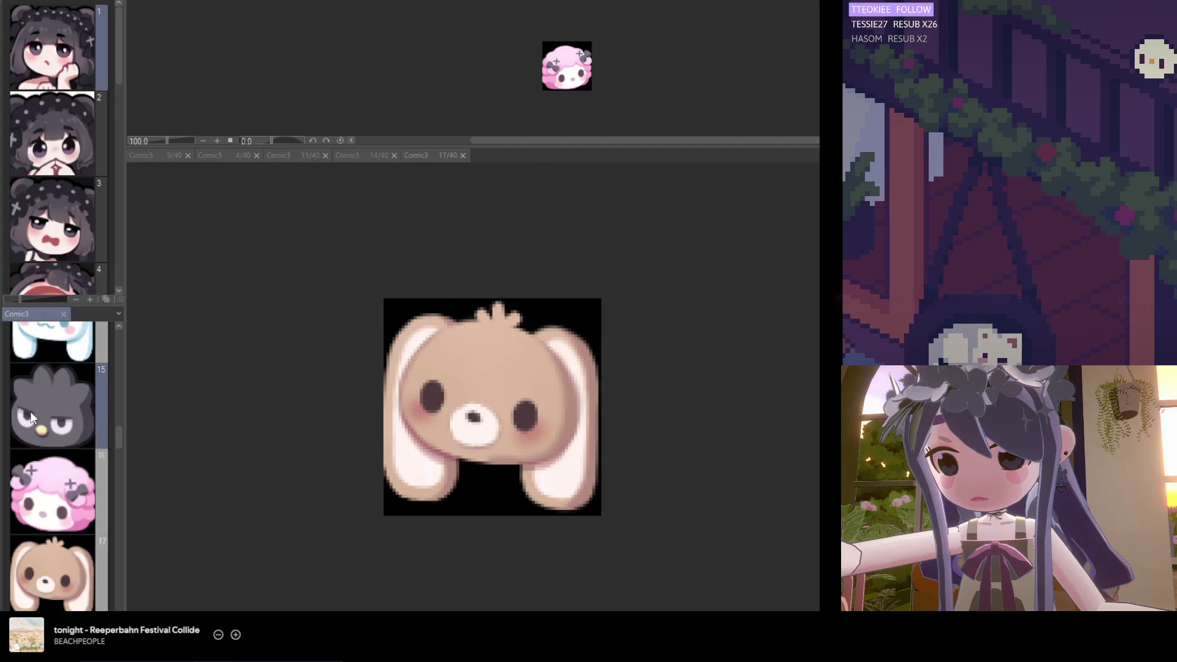
Open page 15's grey bird emote from the Page Manager and zoom in on it
double_click(31, 410)
scroll(599, 415, up, 3)
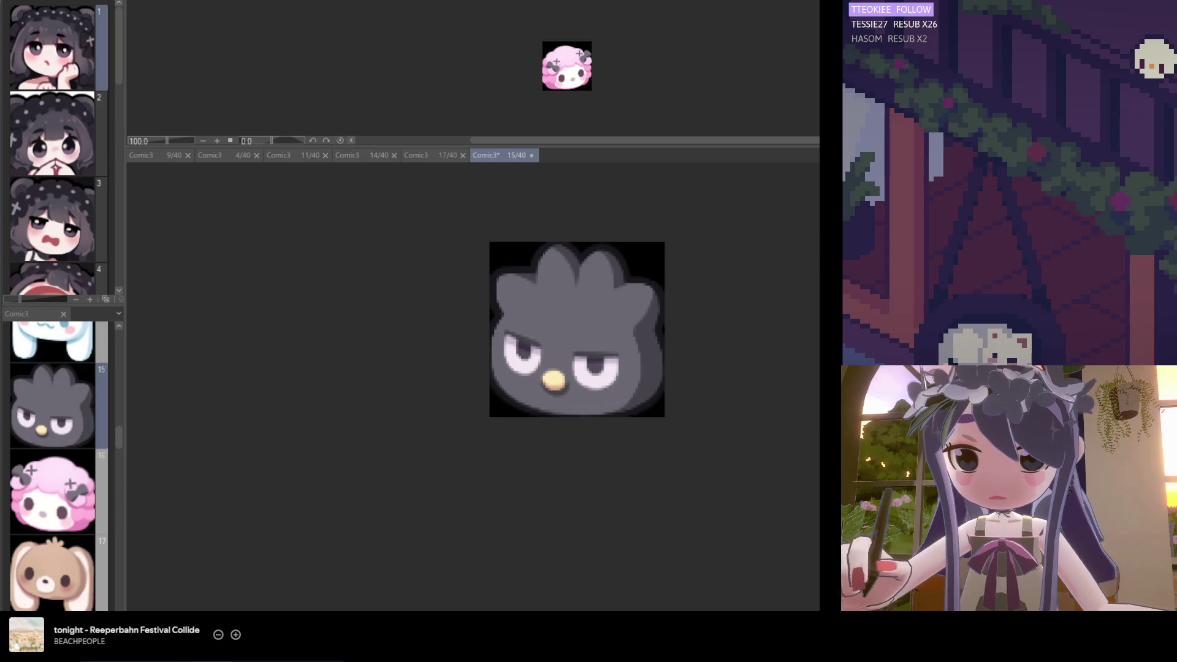
scroll(560, 368, up, 2)
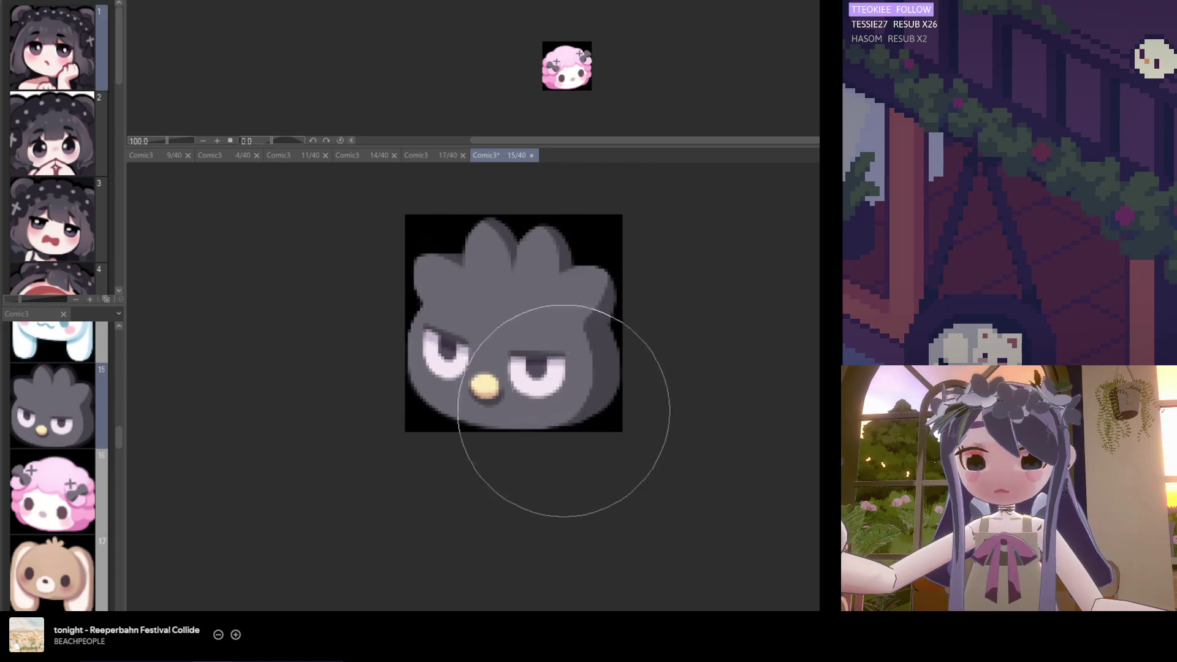
Save the bird emote, zoom in, and paint a touch-up stroke on it
key(ctrl+s)
key(ctrl+minus)
key(ctrl+minus)
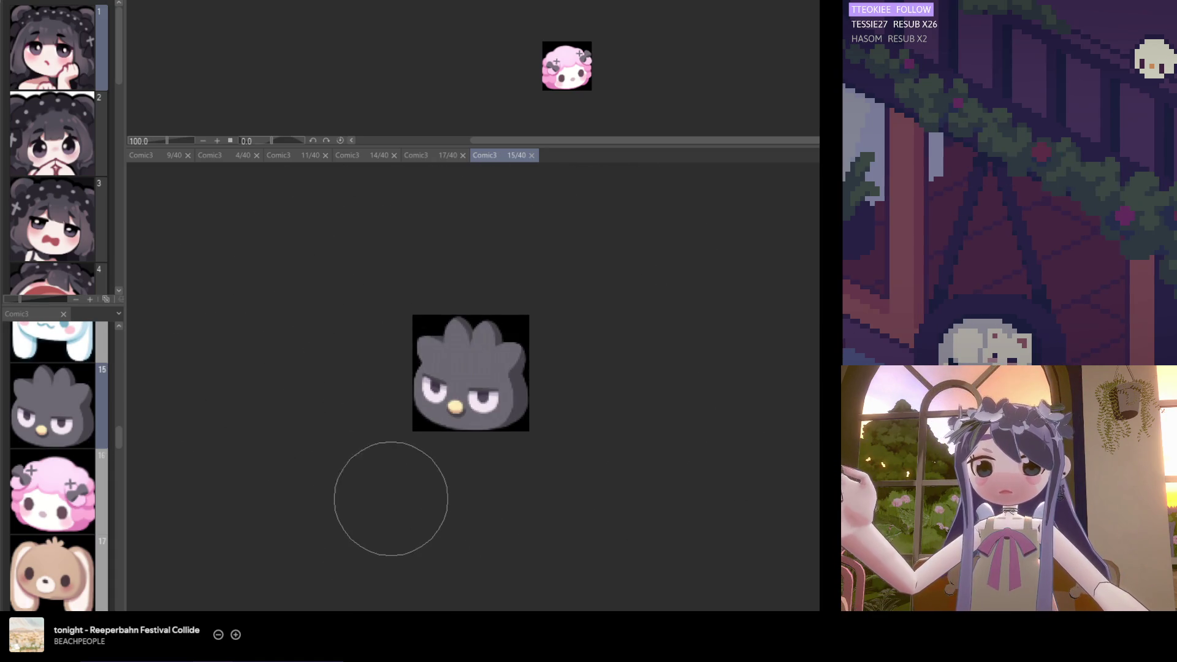
scroll(407, 407, up, 1)
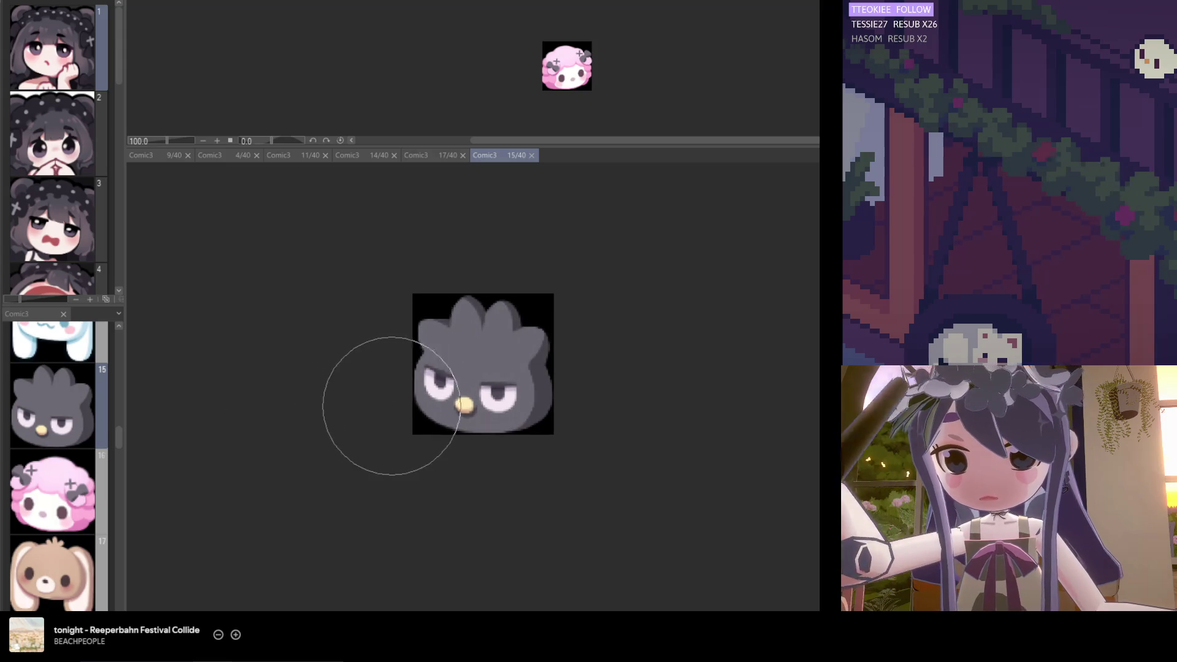
scroll(402, 362, up, 1)
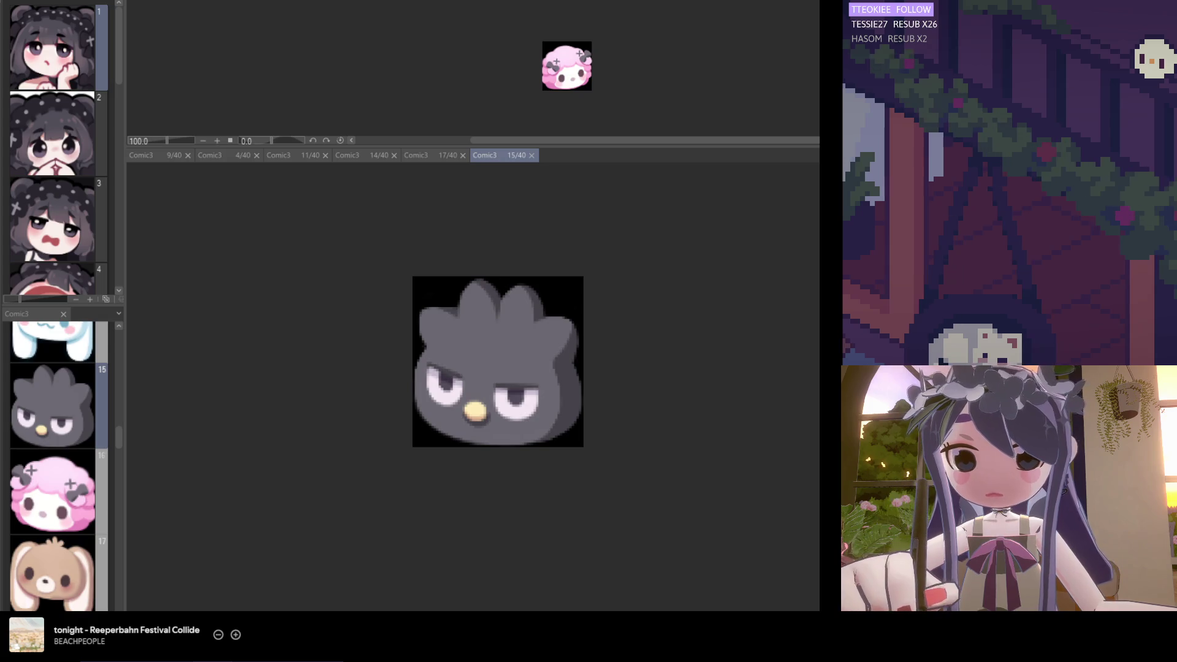
scroll(350, 297, up, 1)
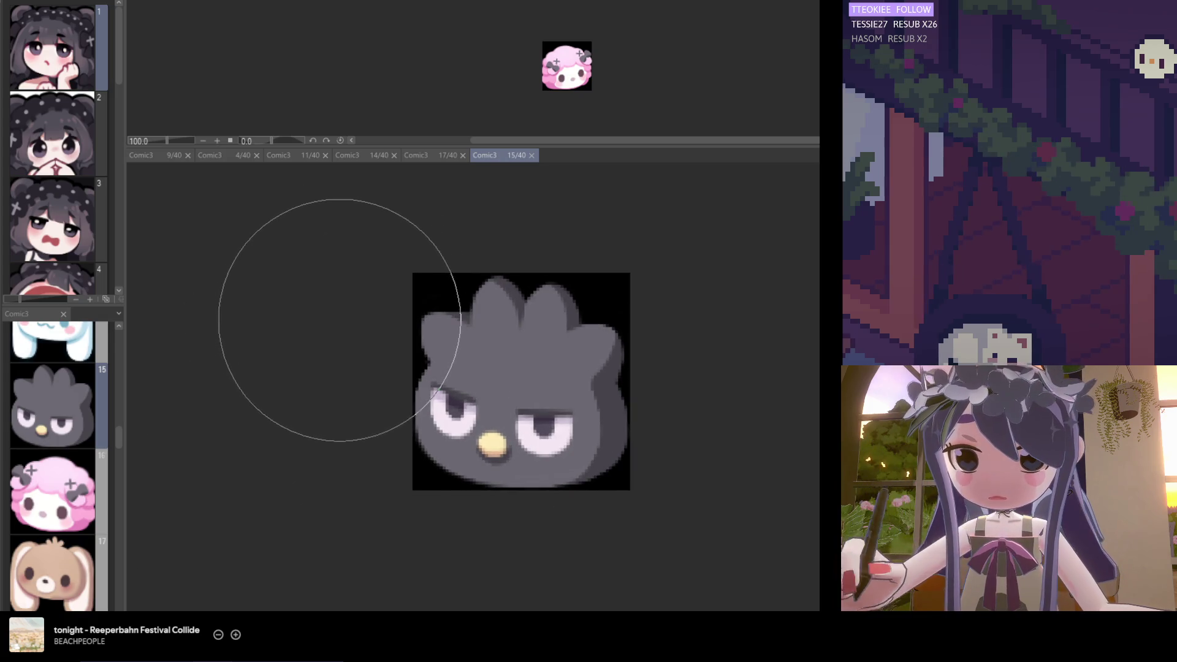
mouse_move(342, 316)
mouse_down()
mouse_move(310, 266)
mouse_move(296, 282)
mouse_move(312, 292)
mouse_up()
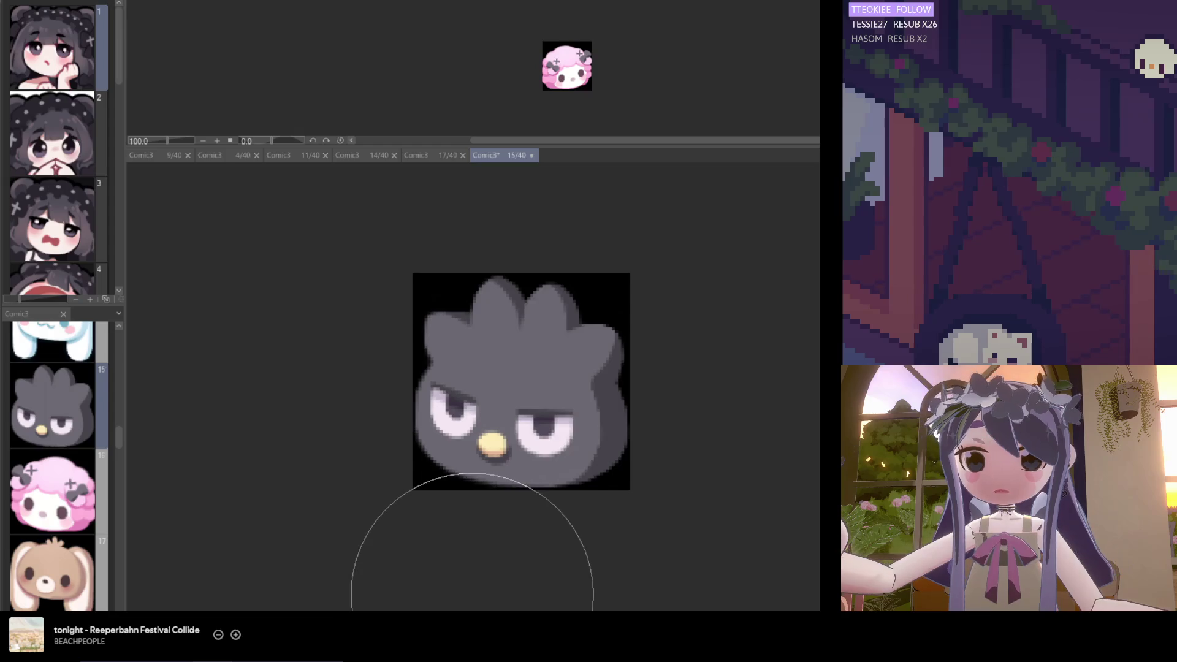
scroll(513, 509, down, 3)
Save again, flip the bird horizontally, and paste the copied cake photo as a new canvas
key(ctrl+s)
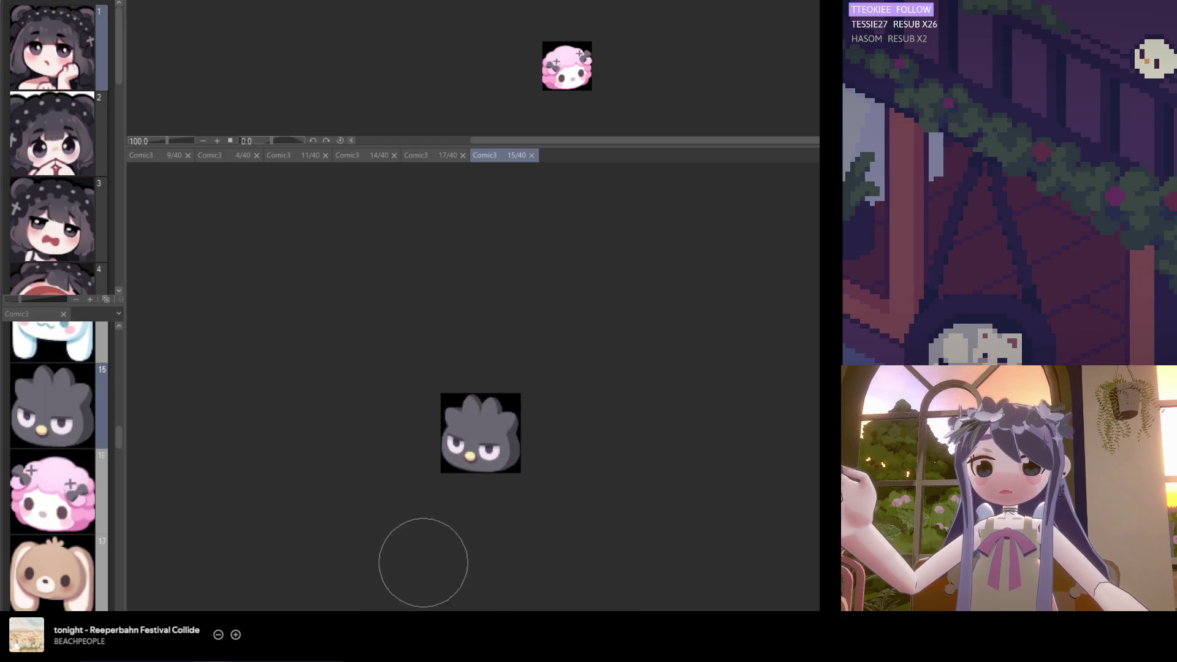
key(h)
scroll(640, 485, up, 1)
scroll(727, 473, up, 1)
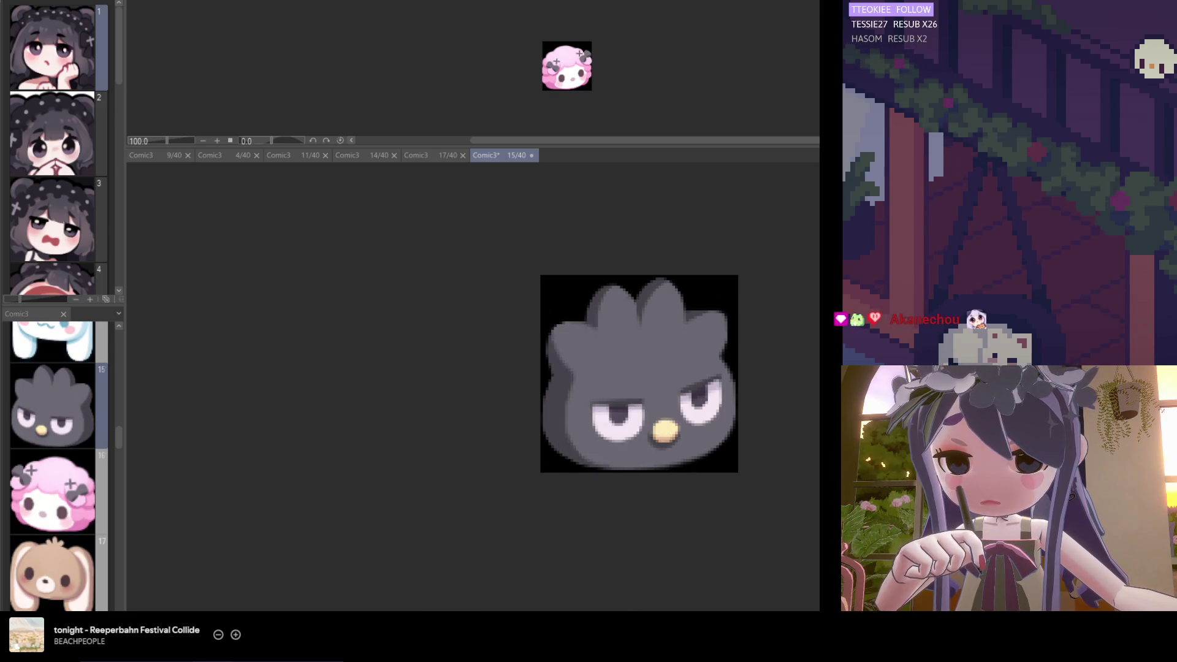
scroll(494, 463, down, 2)
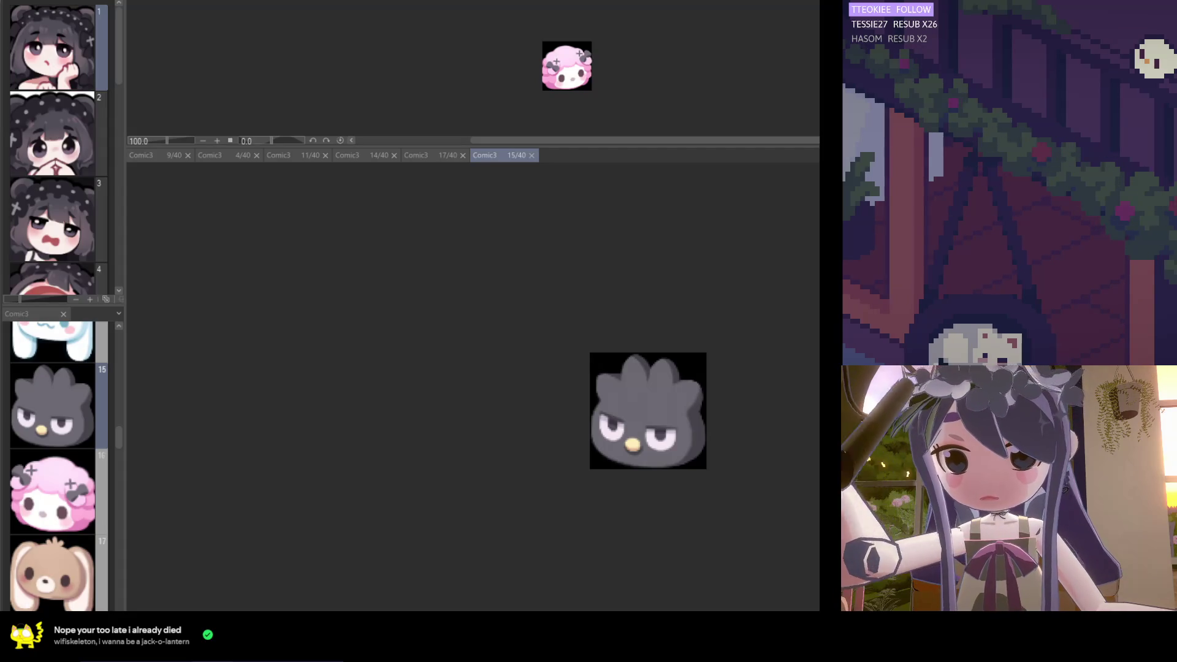
key(ctrl+shift+alt+n)
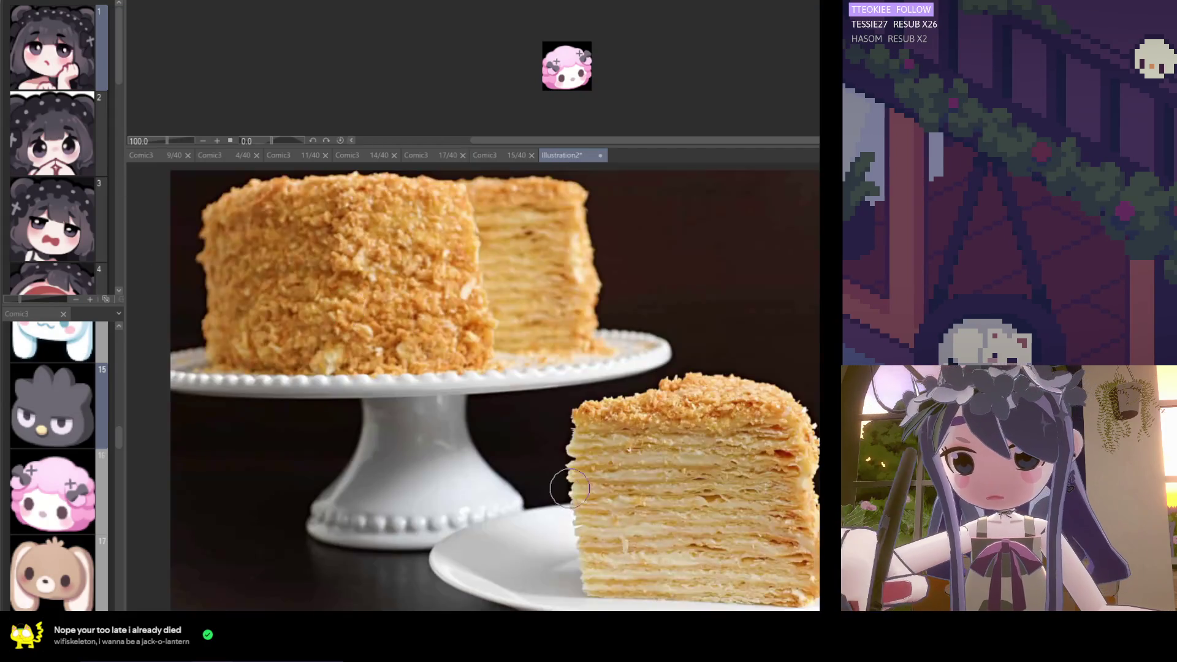
Look over the first cake photo, then paste the honey cake photo as another new canvas
scroll(598, 418, up, 5)
scroll(598, 418, up, 2)
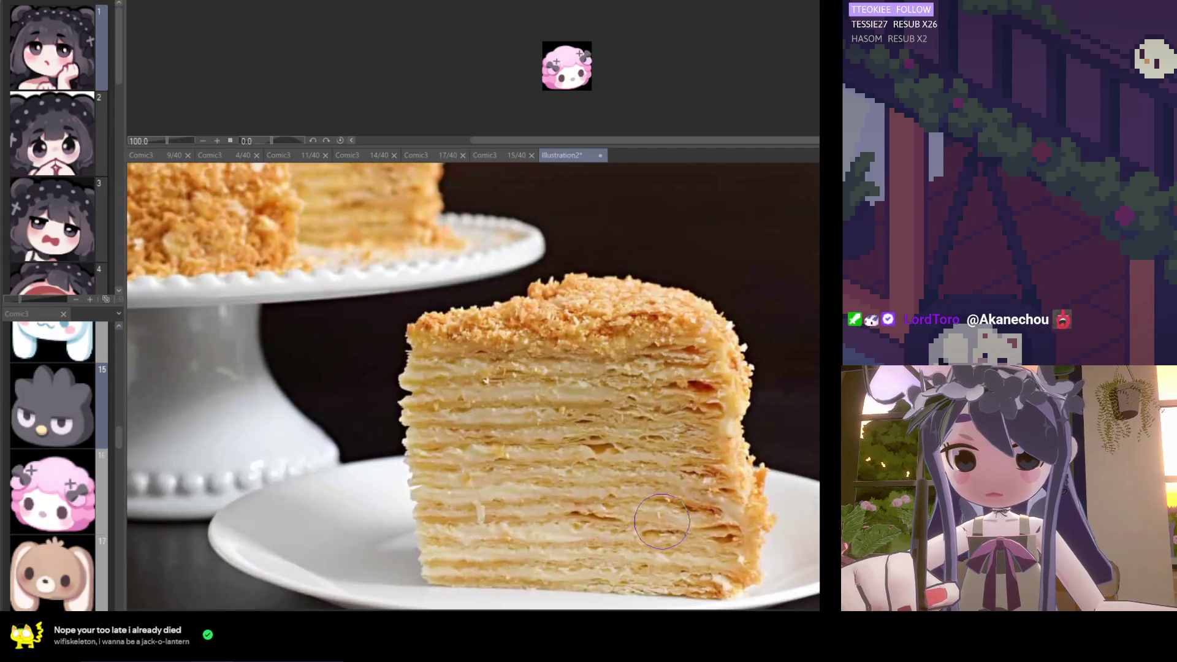
scroll(546, 490, down, 2)
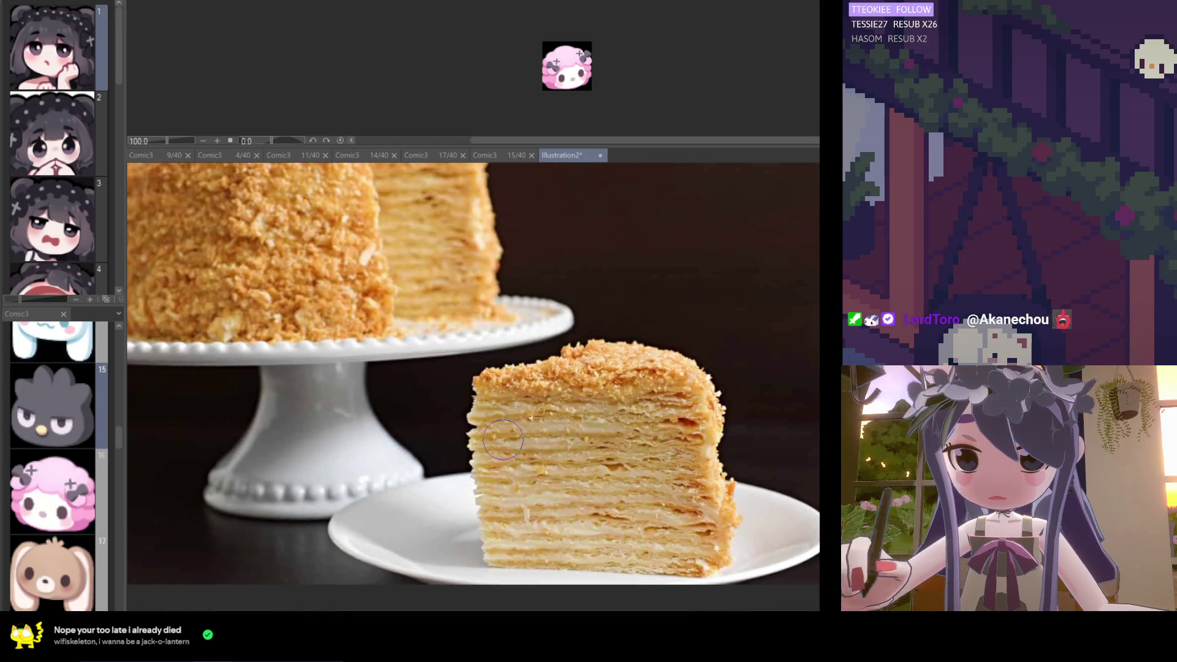
scroll(497, 441, up, 2)
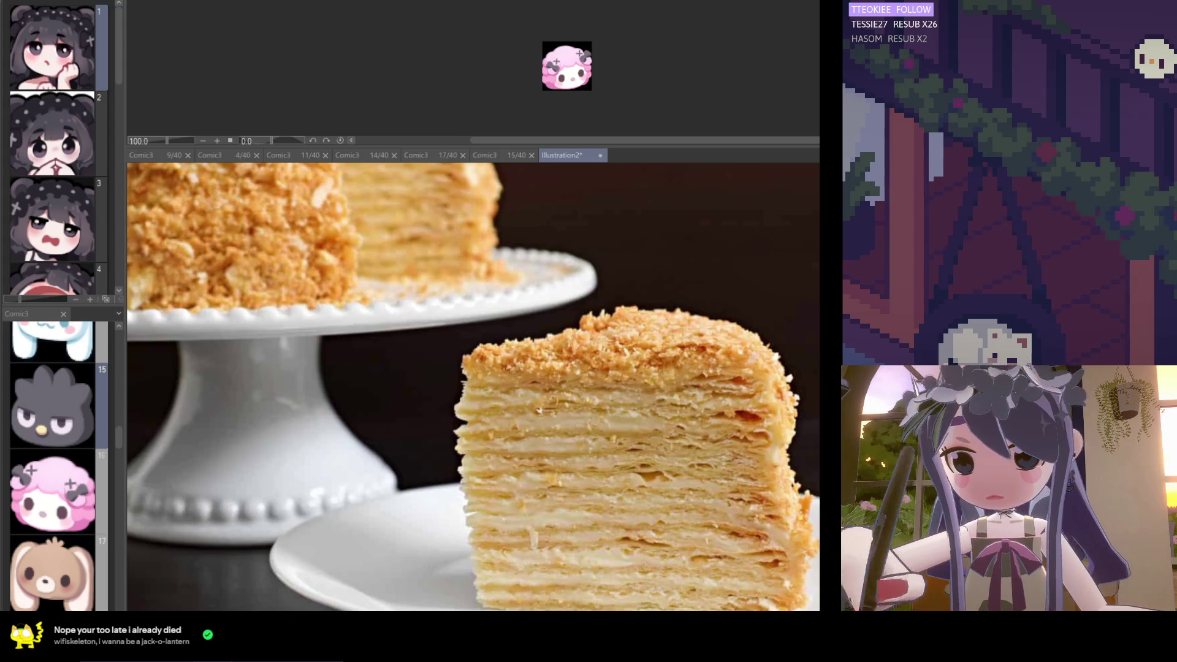
key(ctrl+shift+v)
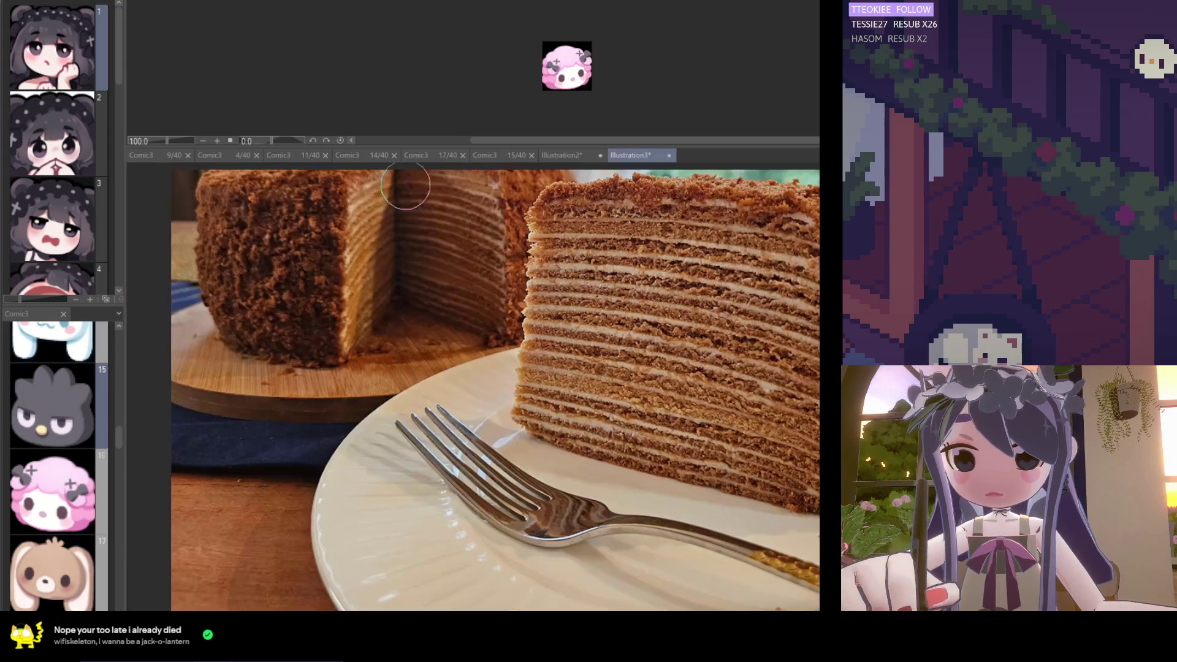
Compare the two cake photos, then close the Illustration3 honey cake document
scroll(604, 380, up, 2)
scroll(604, 380, up, 1)
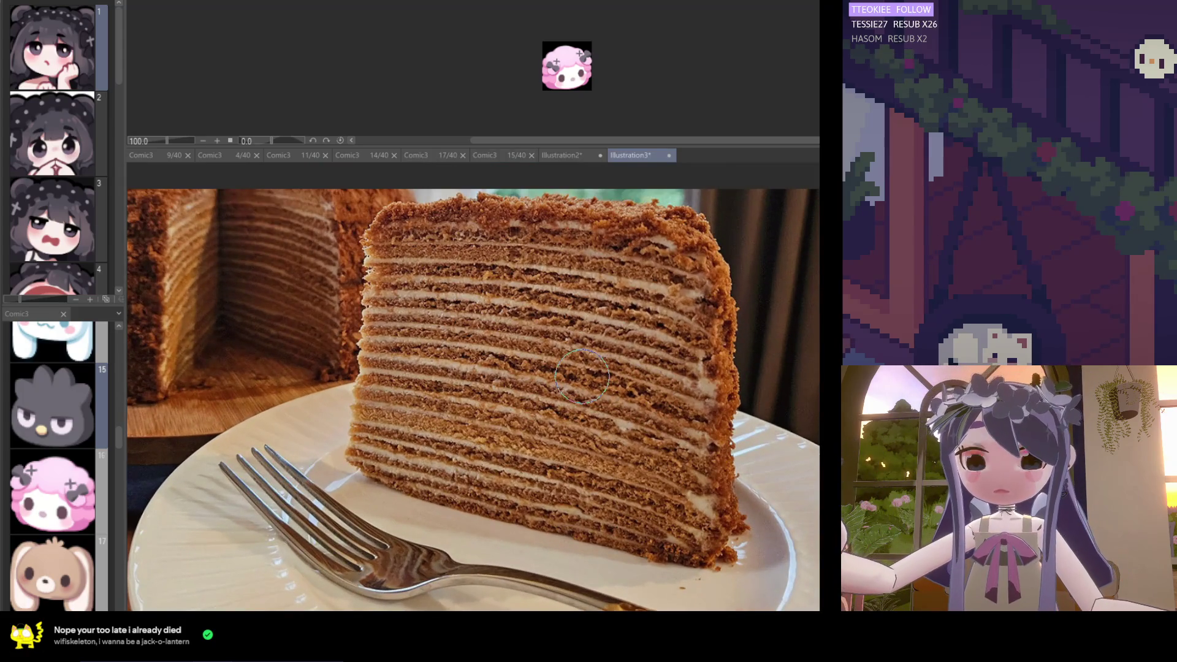
scroll(564, 343, down, 2)
scroll(423, 354, up, 1)
scroll(540, 202, up, 1)
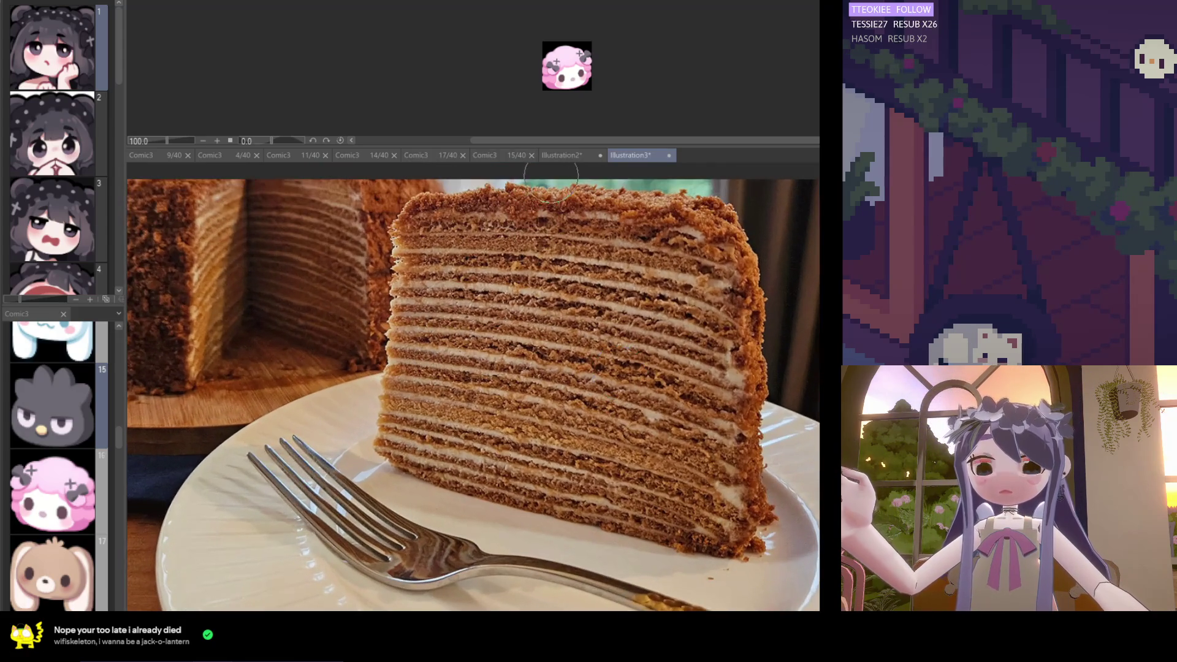
click(570, 156)
scroll(613, 306, up, 3)
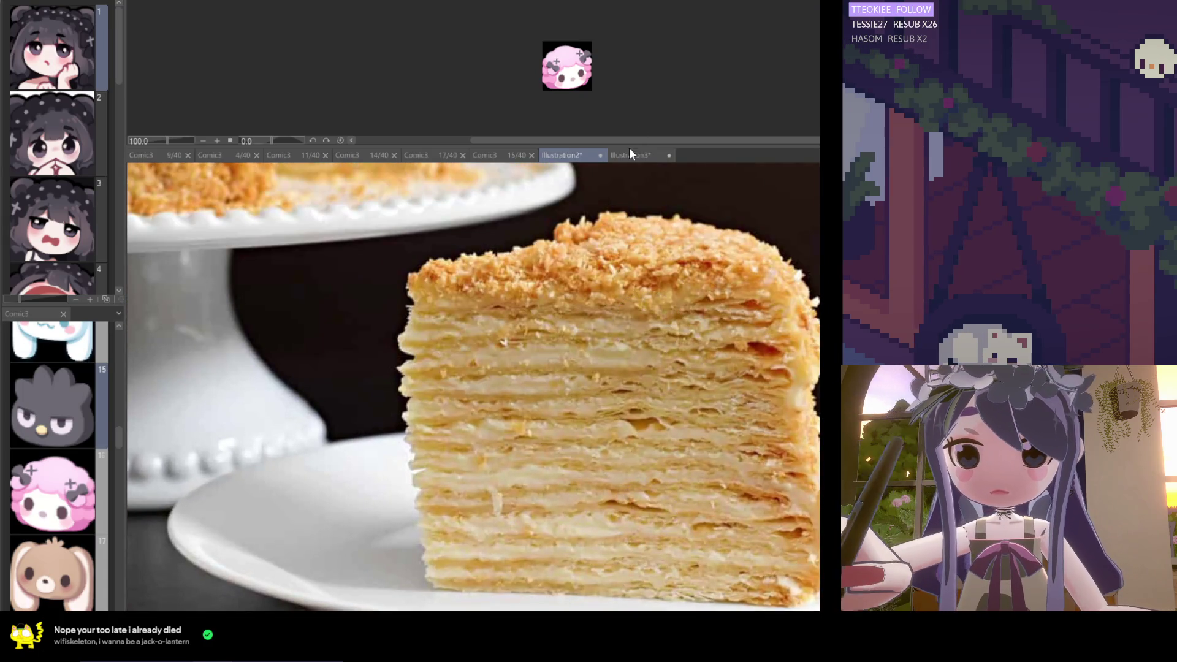
click(629, 151)
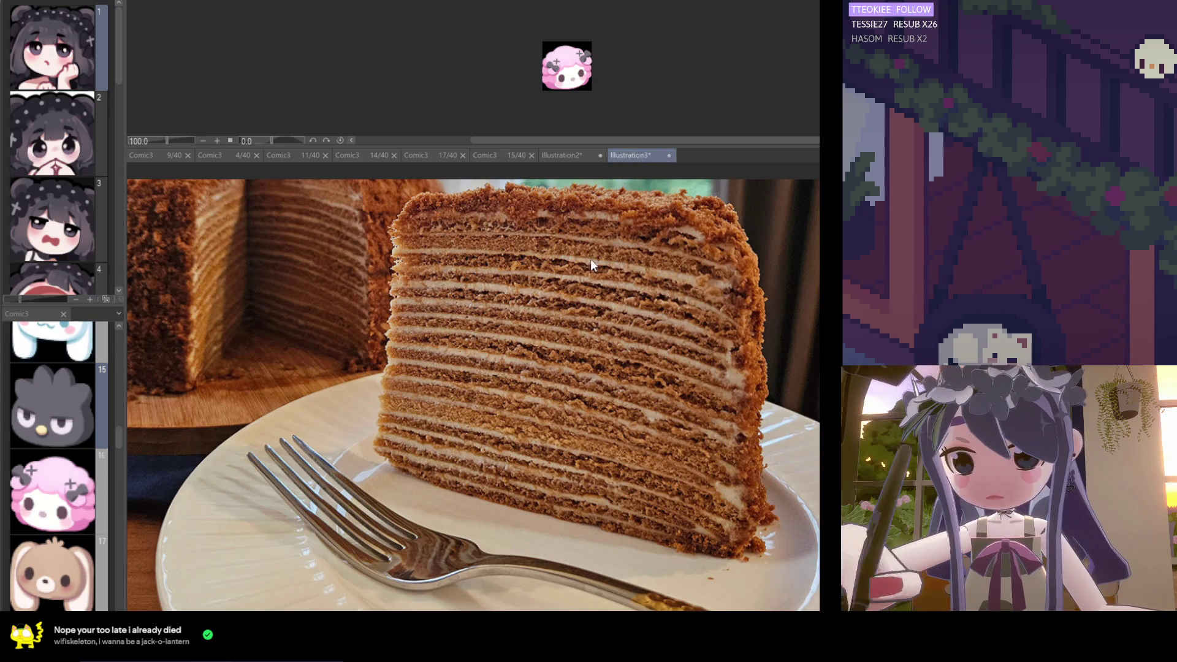
click(668, 155)
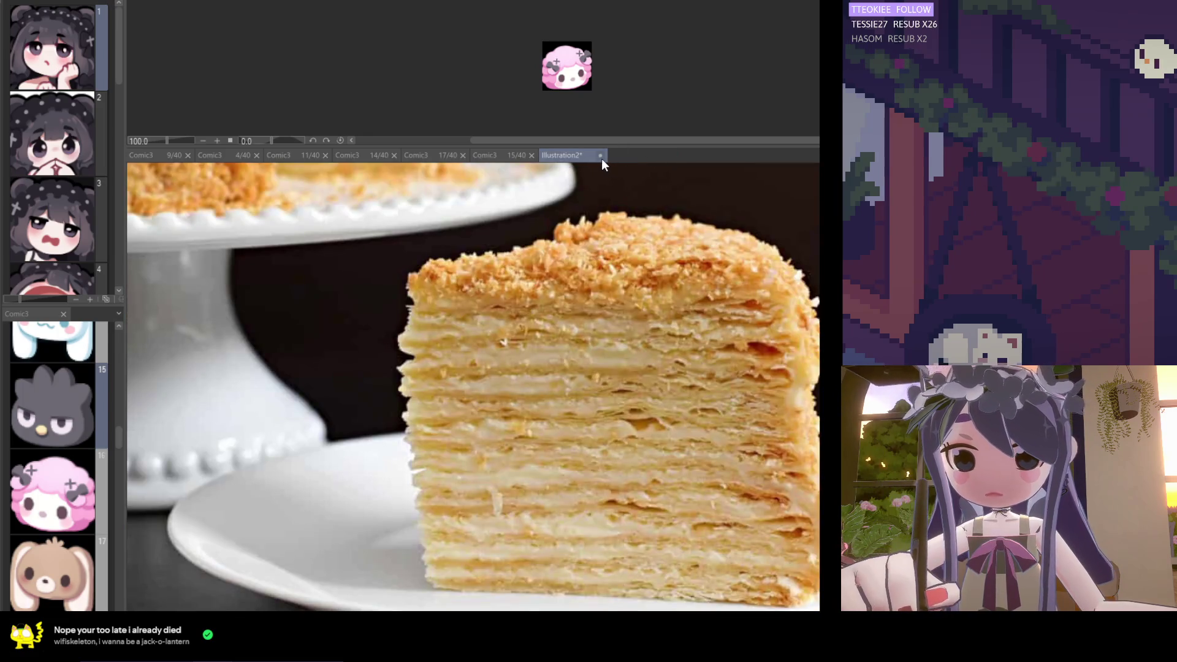
Close the Illustration2 cake photo and return to the page 15 bird emote
click(602, 158)
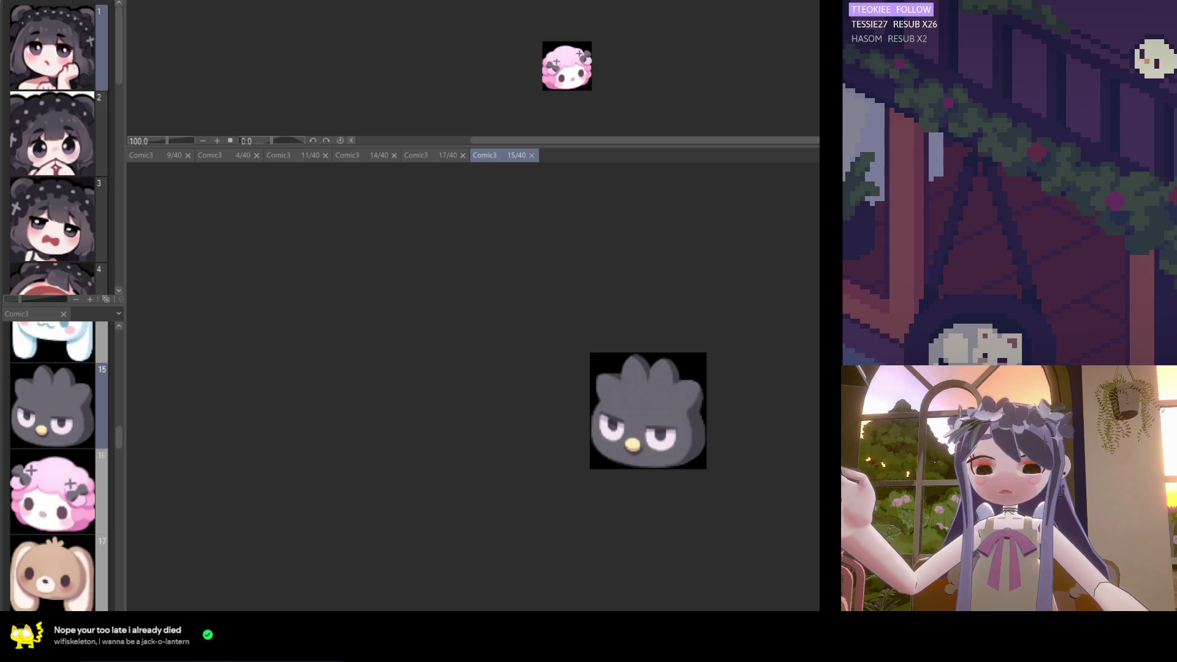
scroll(502, 449, down, 2)
scroll(683, 447, up, 5)
scroll(651, 428, up, 1)
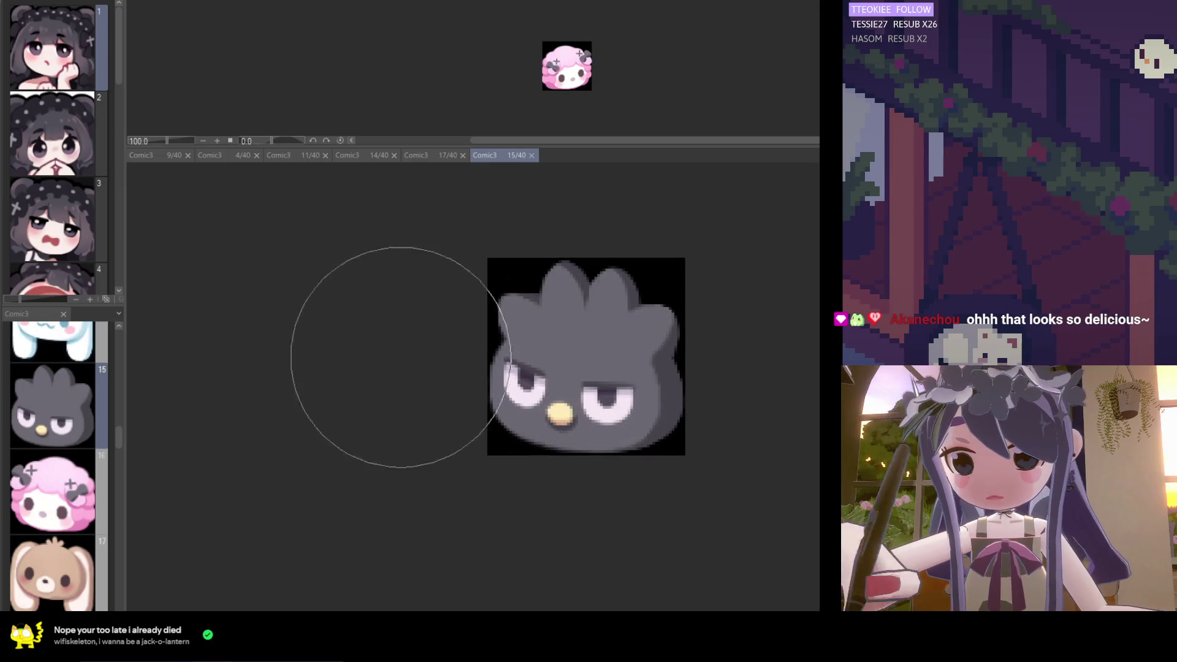
scroll(529, 459, up, 2)
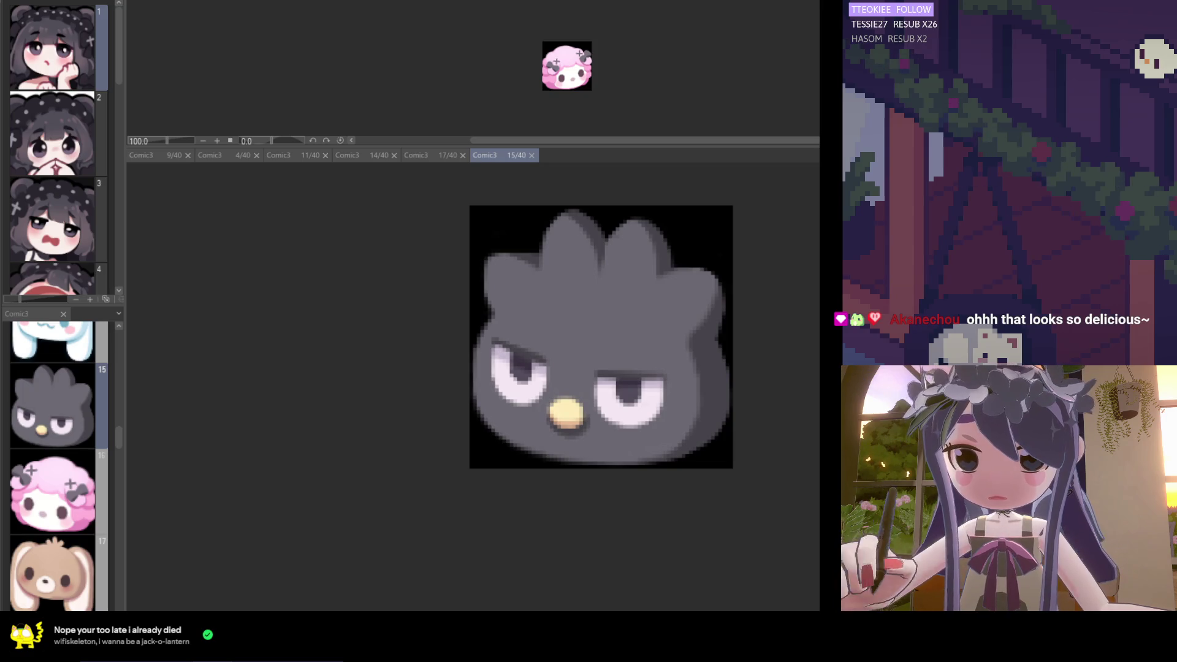
Zoom in and brush a touch-up along the bird's lower-left edge
scroll(552, 429, up, 1)
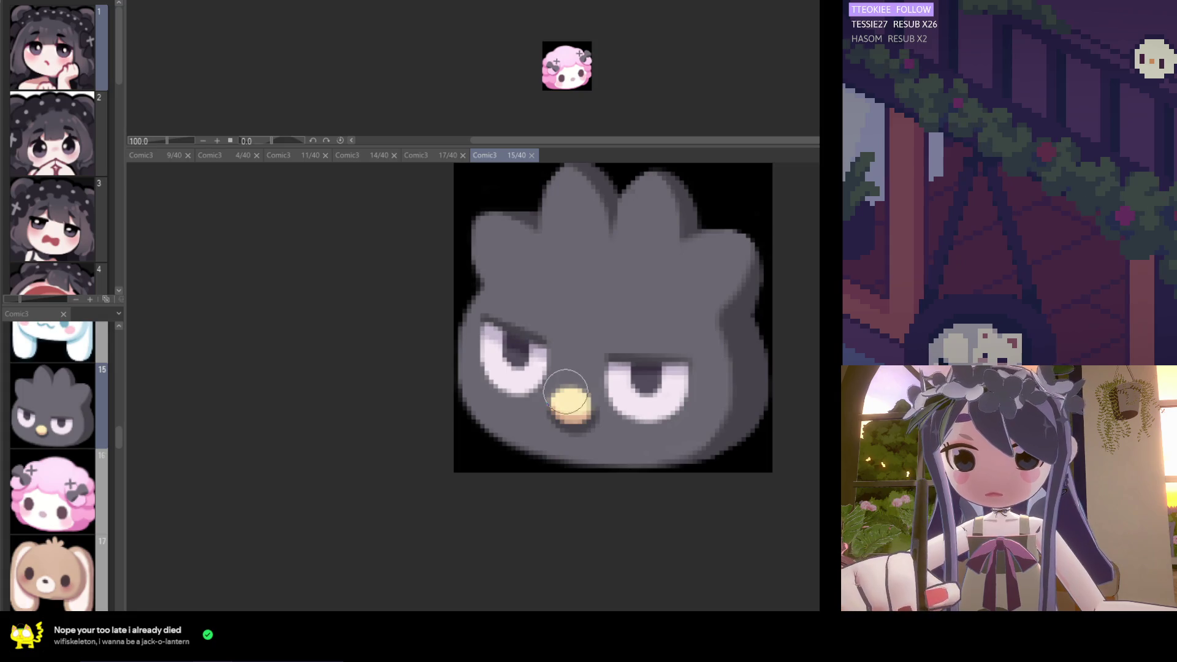
scroll(692, 422, up, 1)
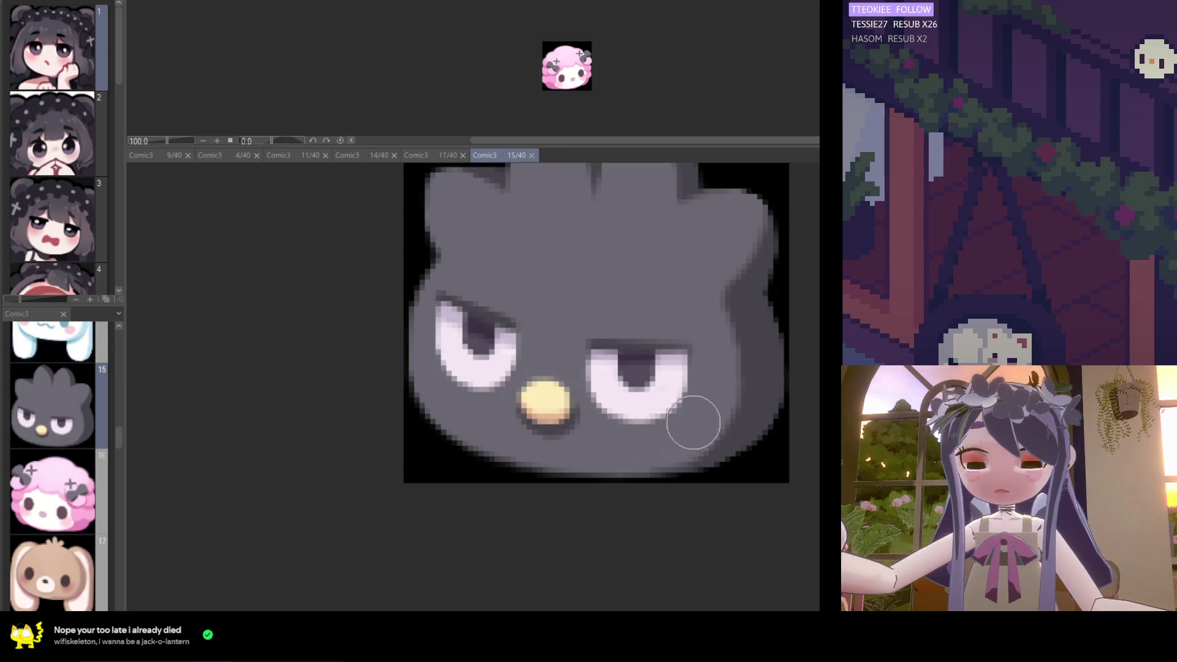
scroll(700, 424, down, 3)
scroll(705, 442, up, 2)
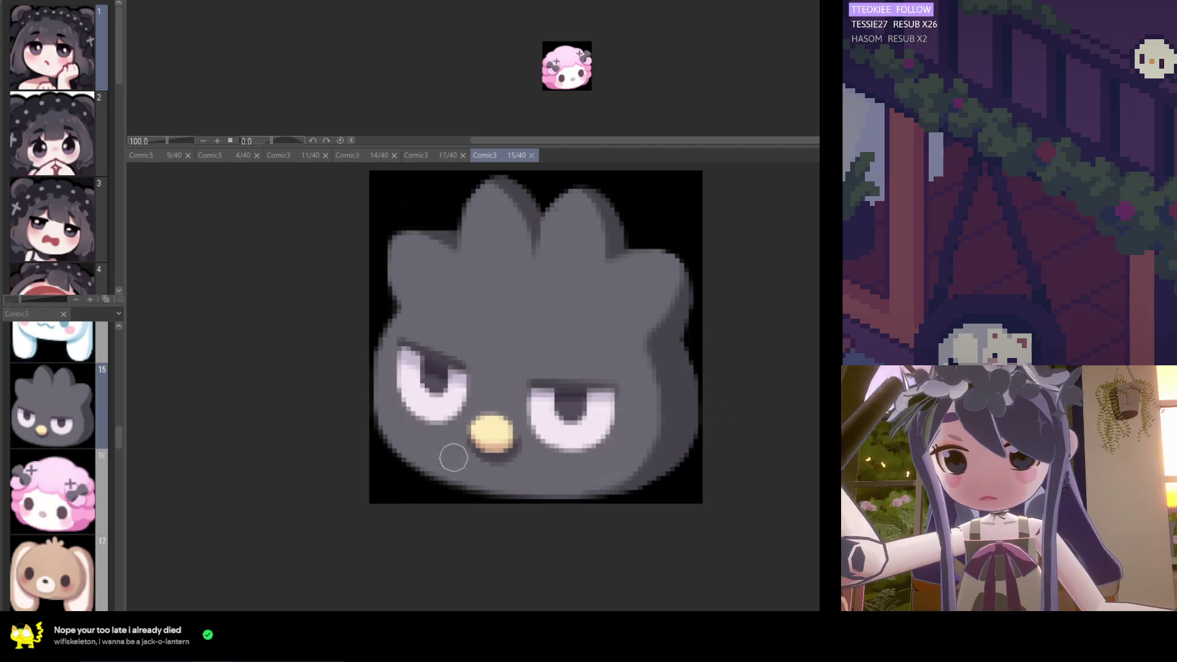
drag(438, 459, 394, 440)
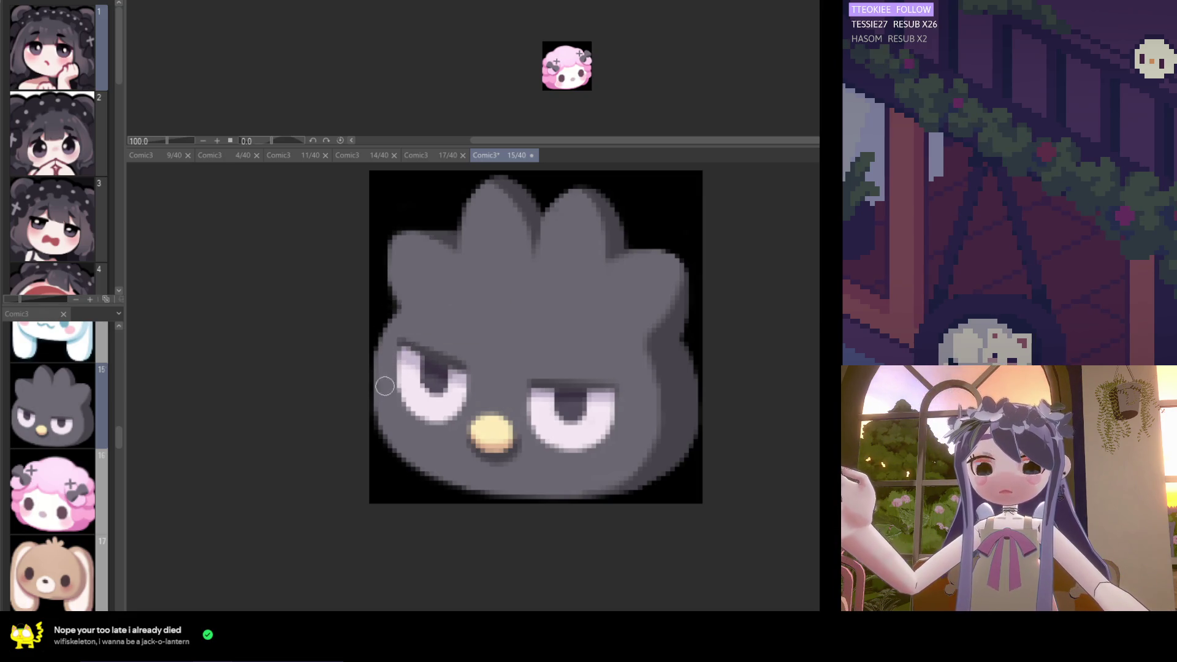
scroll(526, 394, down, 5)
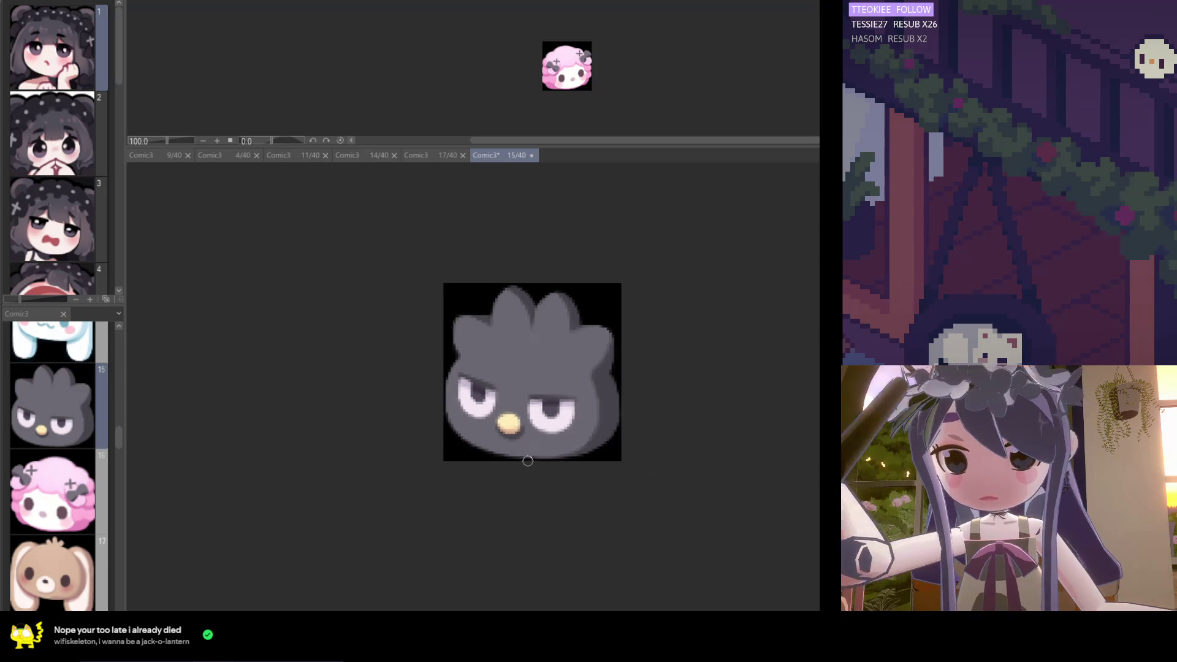
Pick a colour from the bird artwork and darken a band along its lower edge
scroll(519, 449, up, 5)
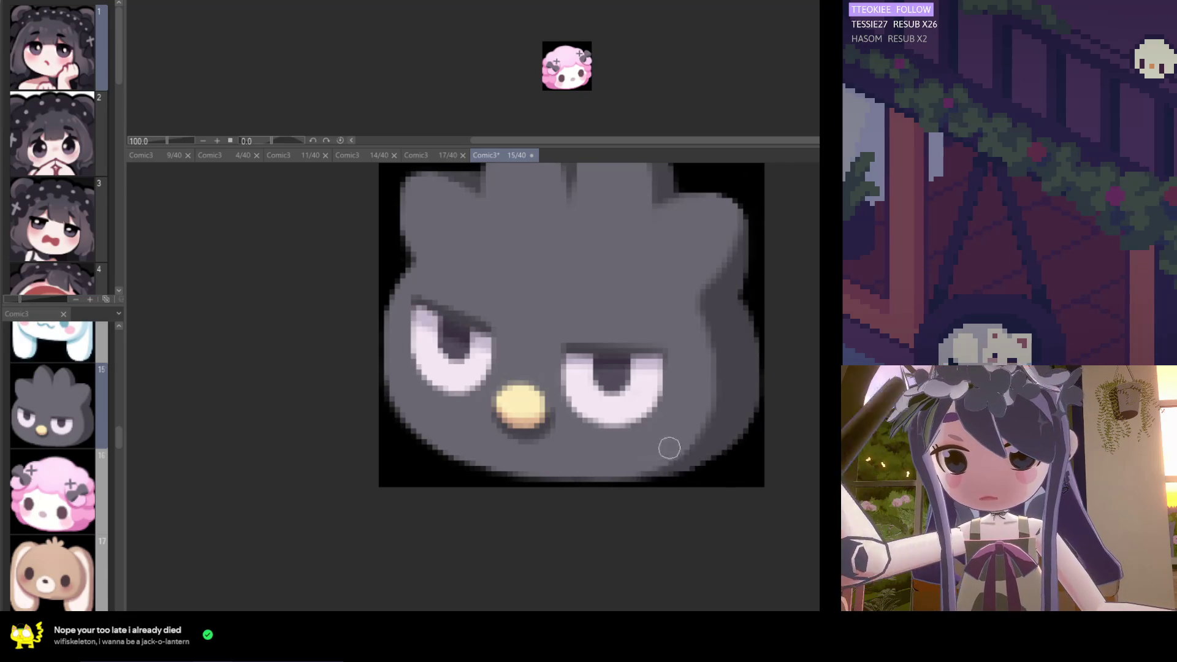
alt+click(651, 308)
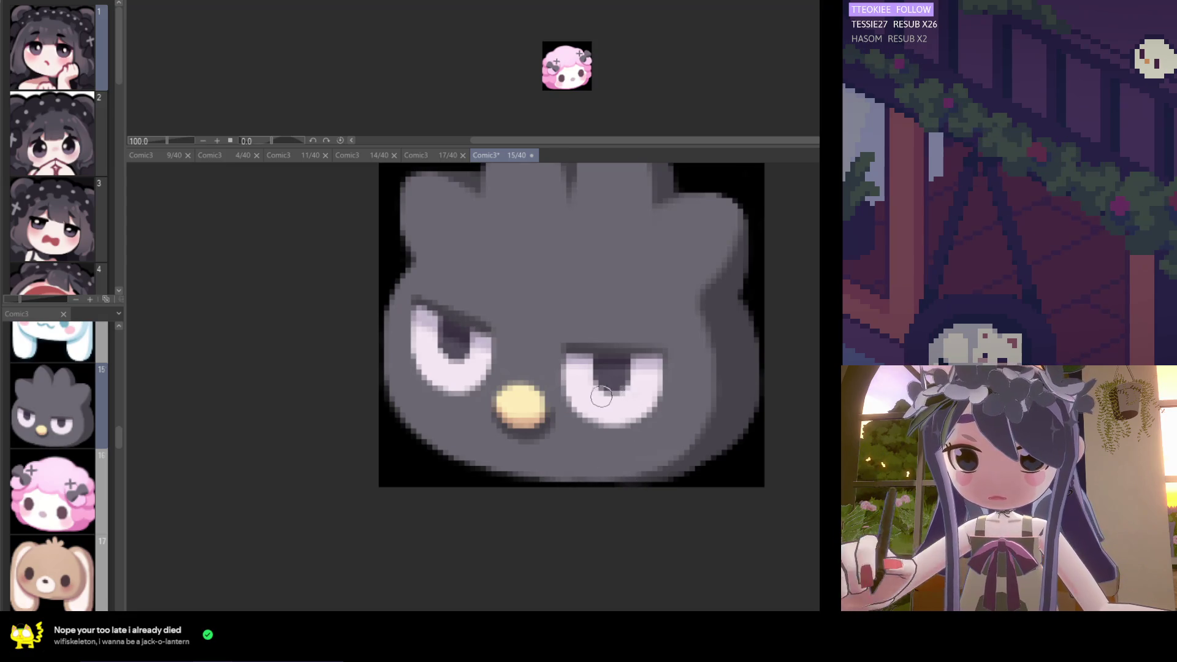
scroll(570, 438, down, 3)
scroll(553, 433, up, 3)
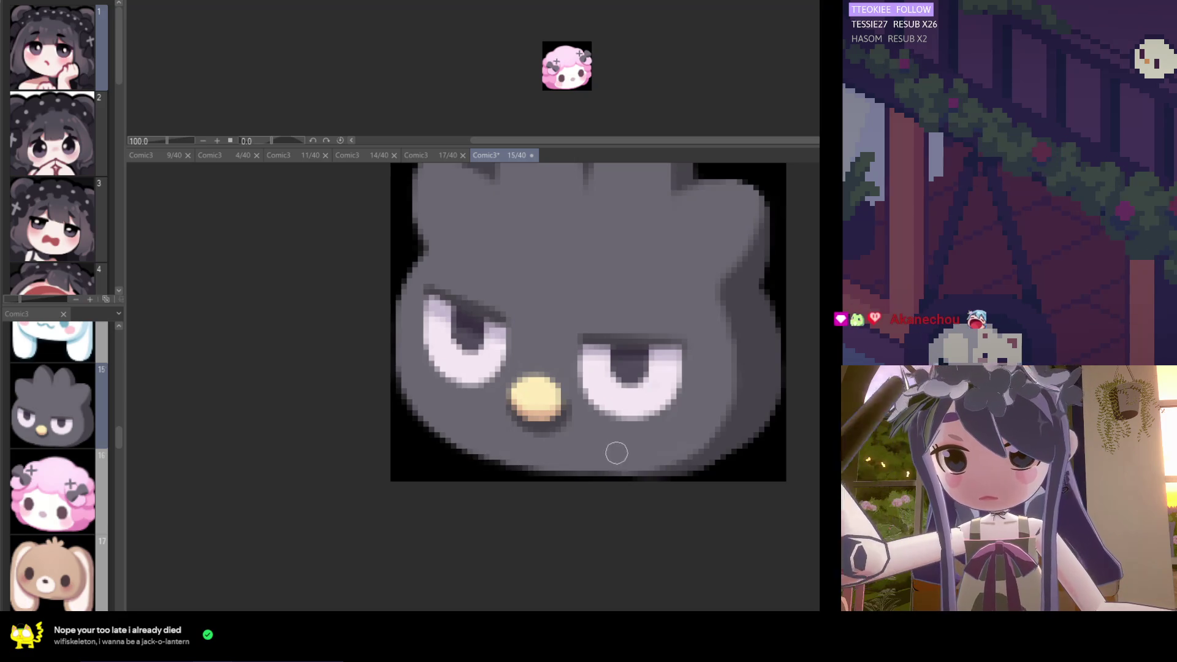
drag(529, 485, 649, 477)
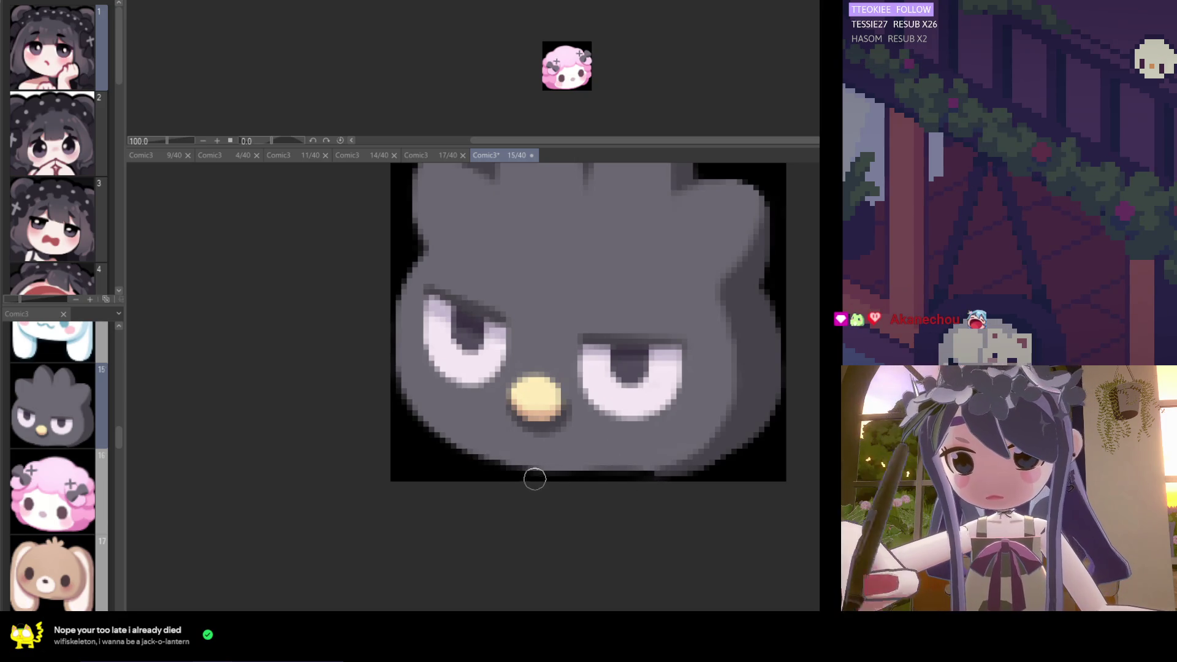
mouse_move(722, 468)
mouse_down()
mouse_move(588, 476)
mouse_move(713, 468)
mouse_up()
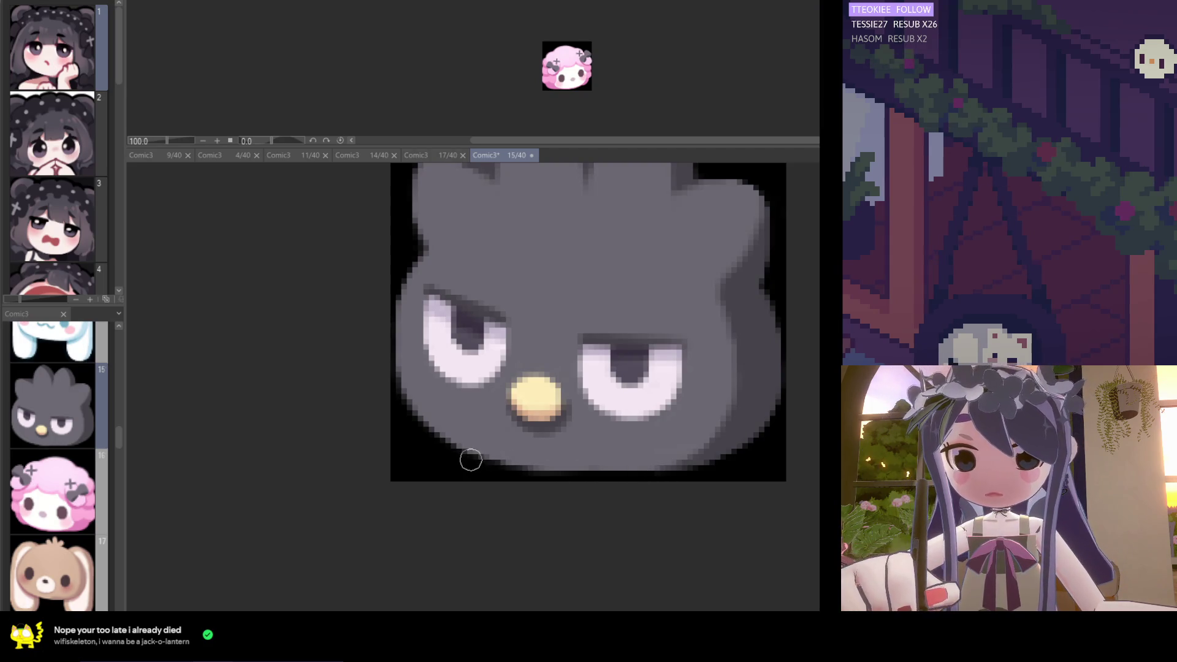
Check the shaded lower outline at different zooms, then open page 17's brown bunny emote
scroll(627, 423, down, 3)
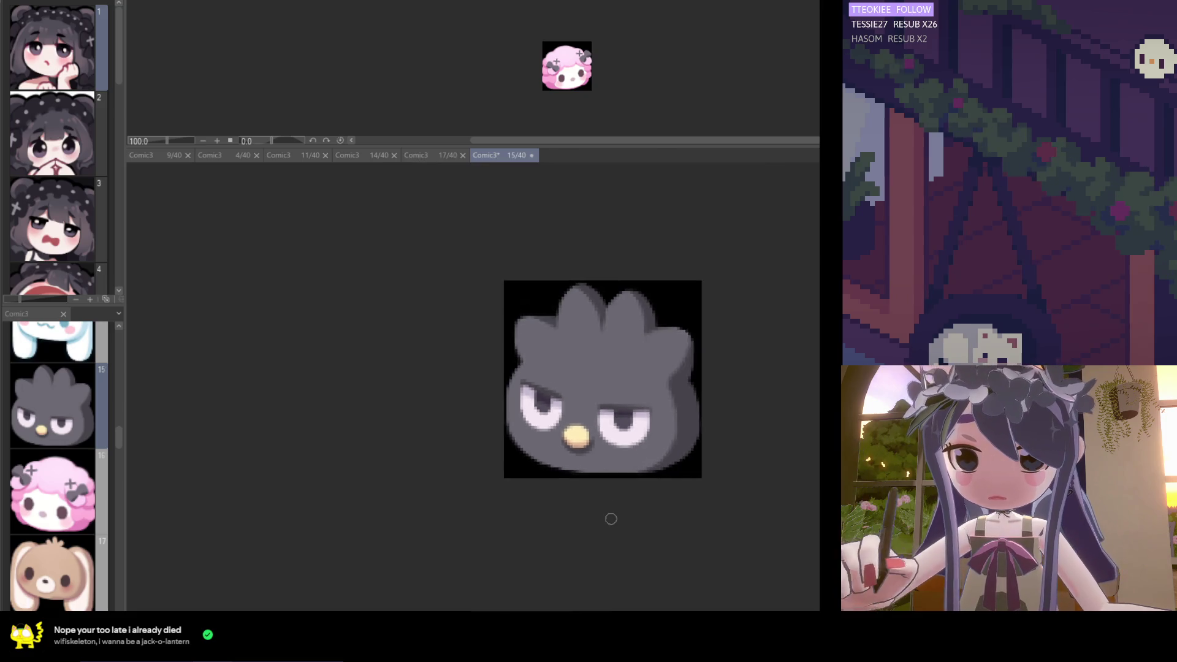
scroll(580, 491, up, 5)
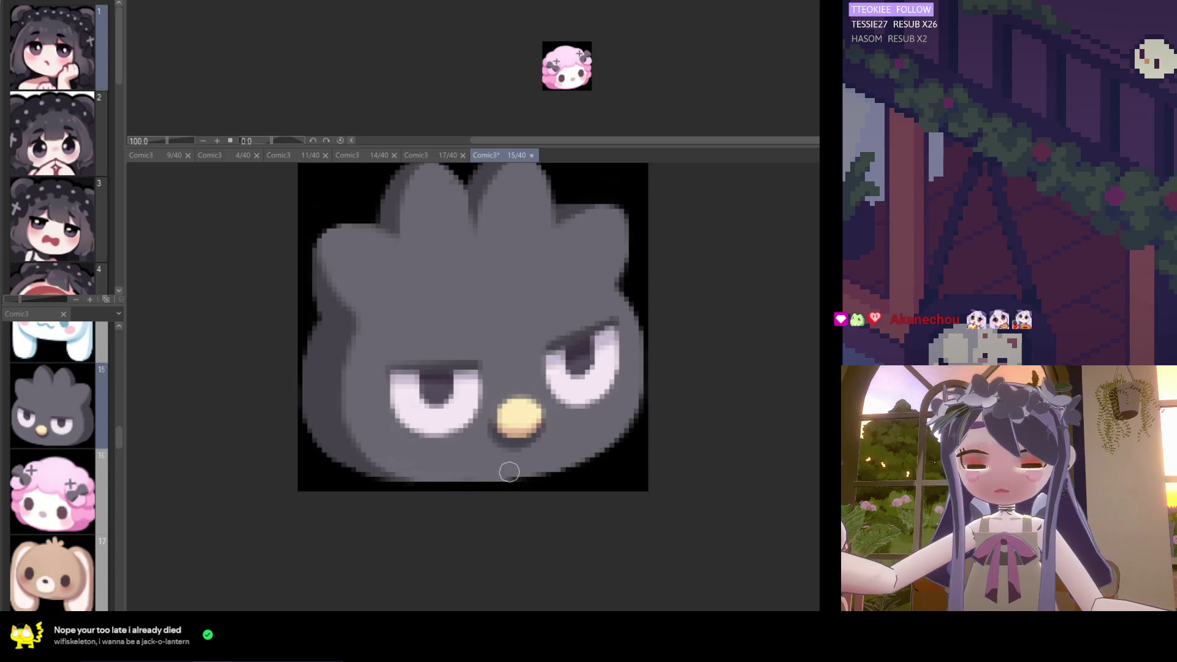
scroll(452, 481, down, 3)
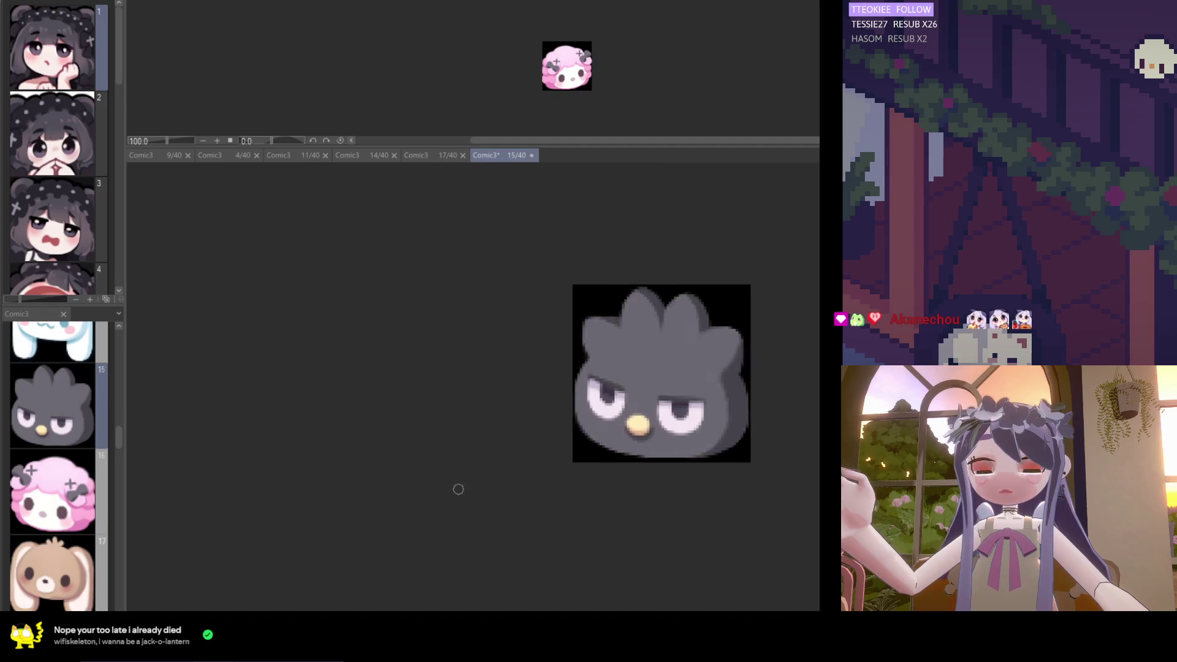
scroll(618, 478, up, 2)
scroll(599, 463, up, 1)
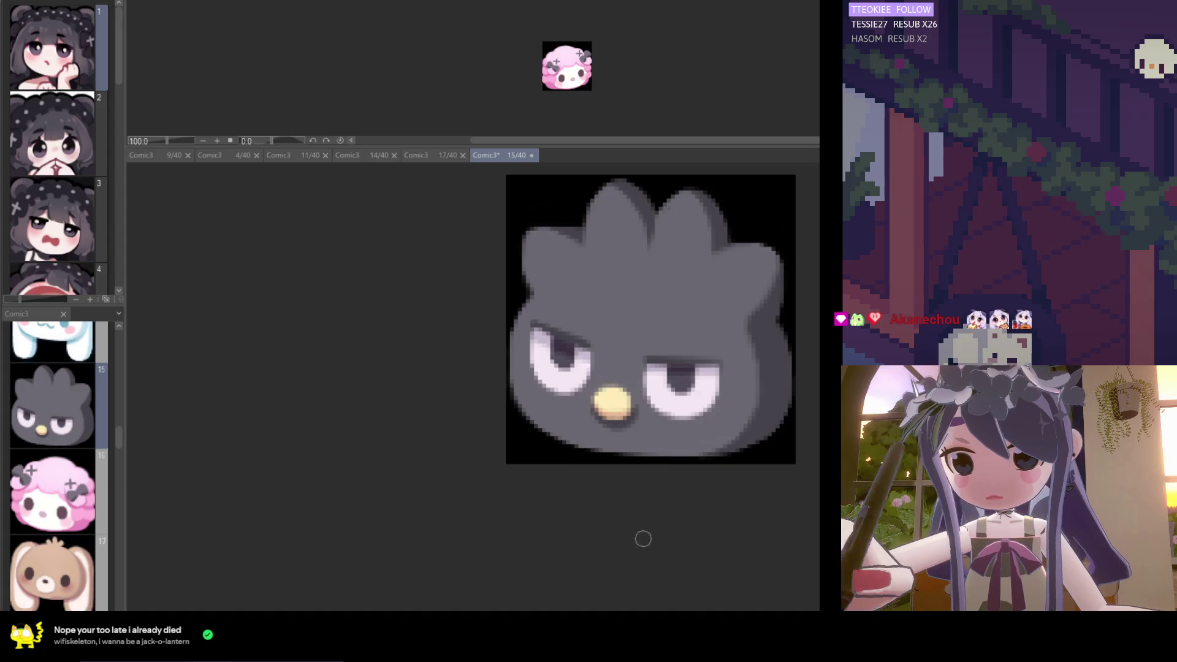
scroll(646, 535, down, 3)
scroll(656, 525, up, 1)
scroll(691, 482, down, 1)
scroll(608, 407, down, 1)
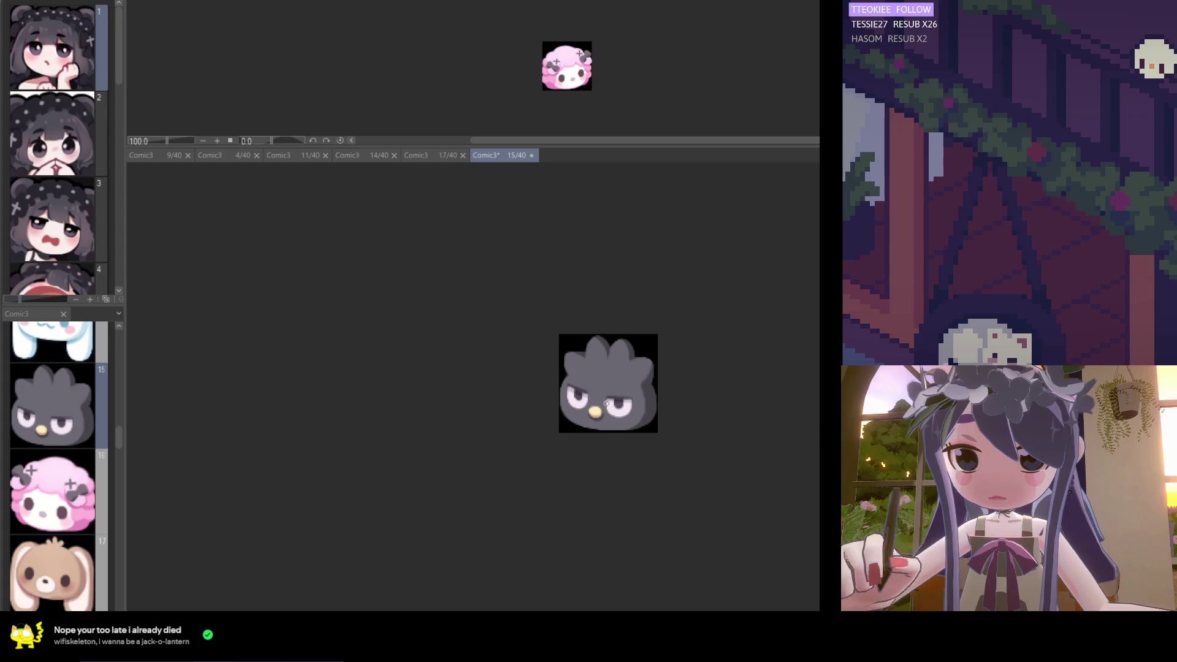
scroll(601, 409, up, 4)
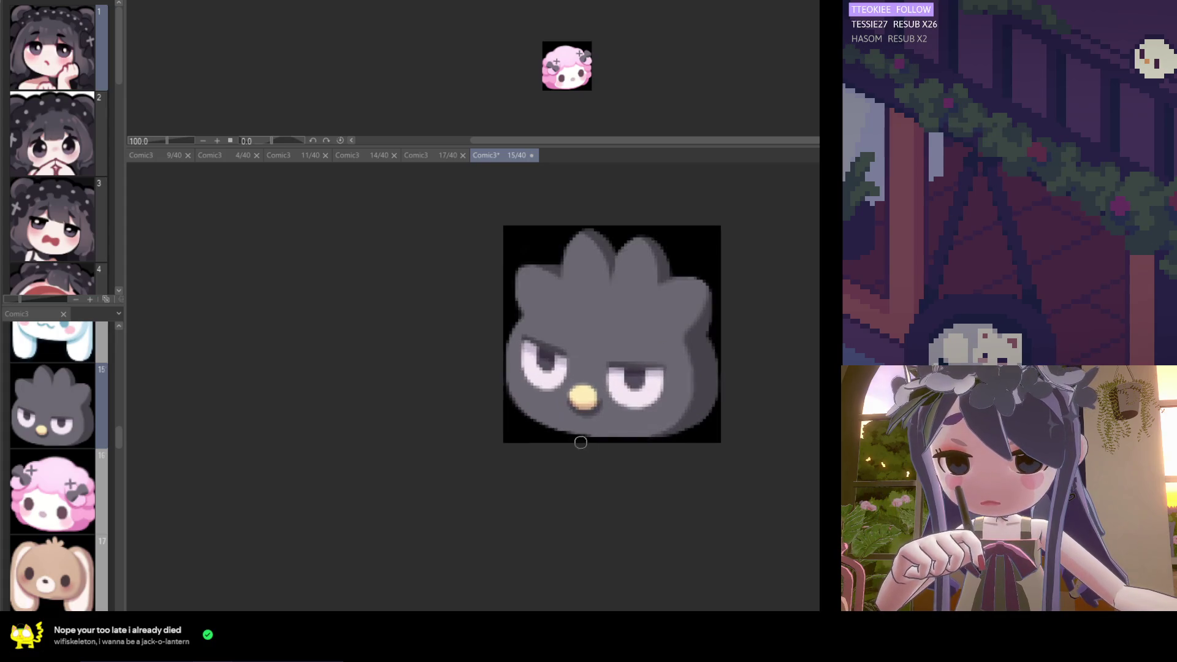
scroll(596, 451, up, 1)
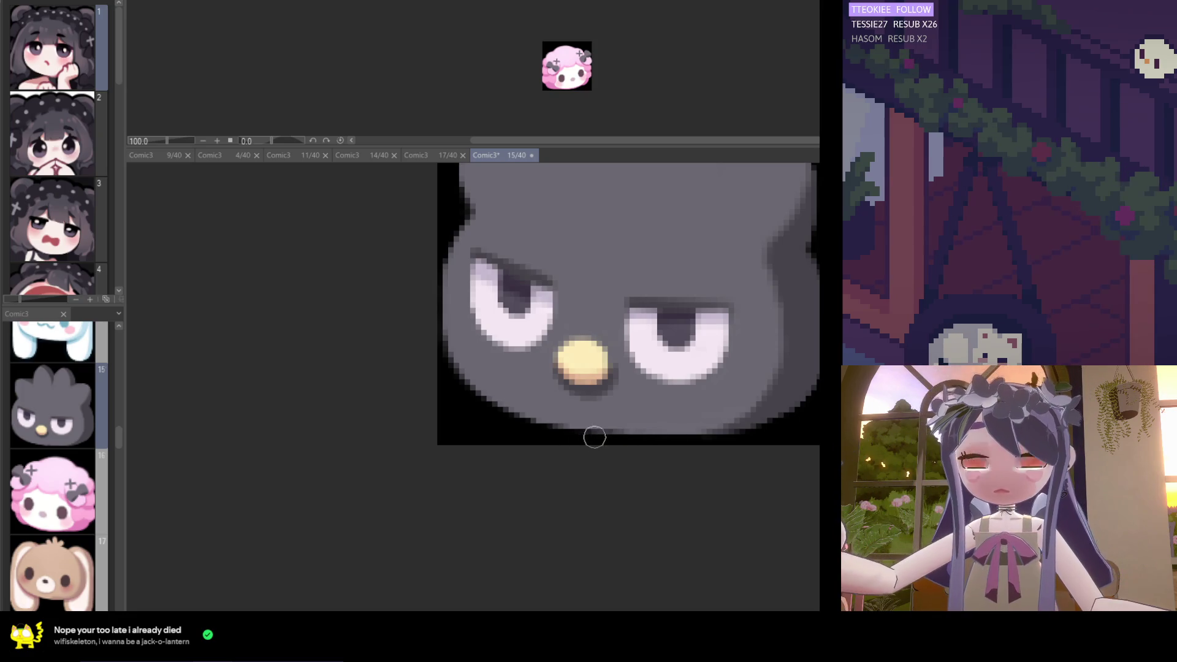
scroll(591, 509, down, 5)
scroll(583, 452, up, 4)
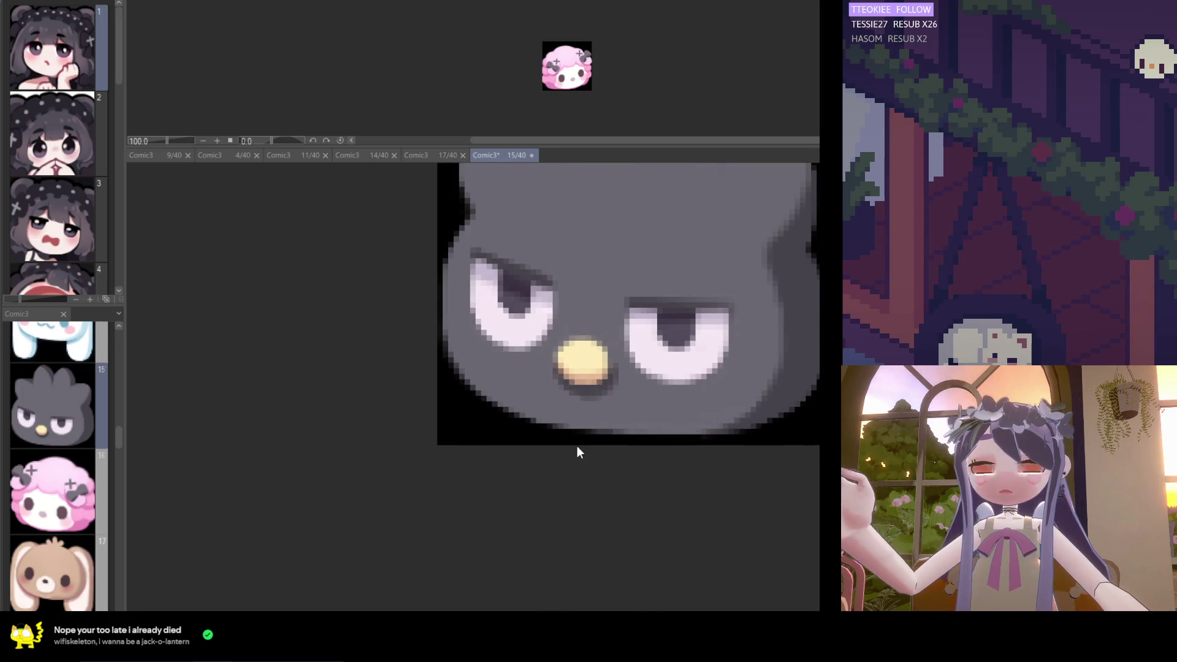
scroll(594, 442, down, 3)
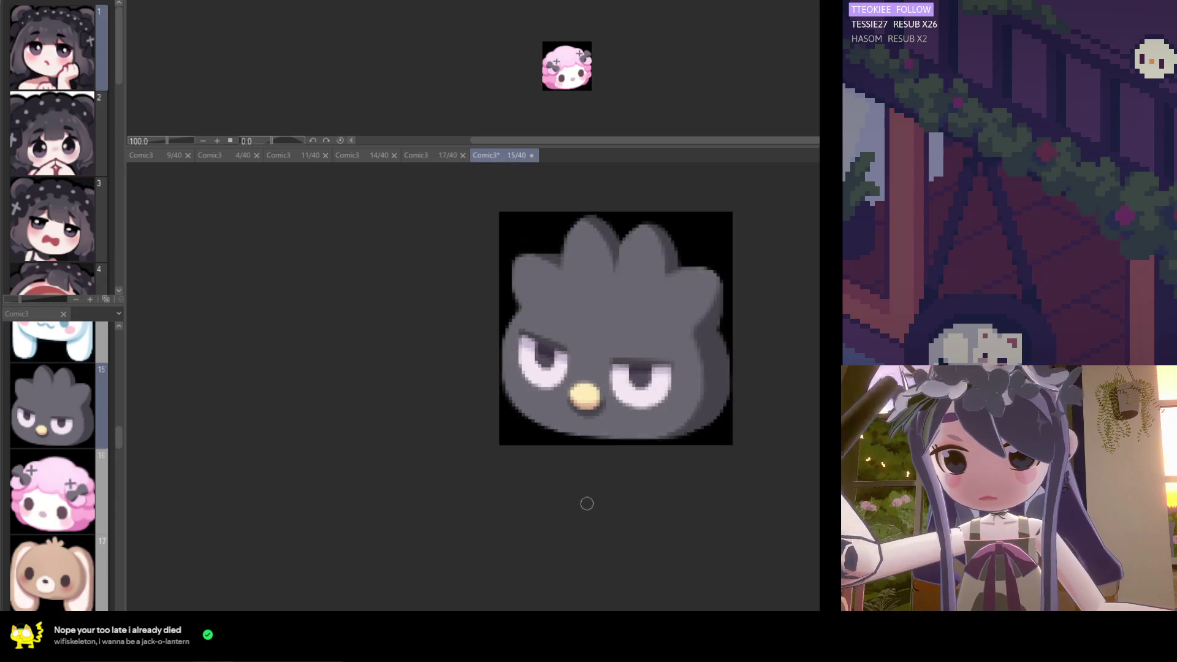
scroll(590, 462, up, 1)
scroll(591, 462, up, 2)
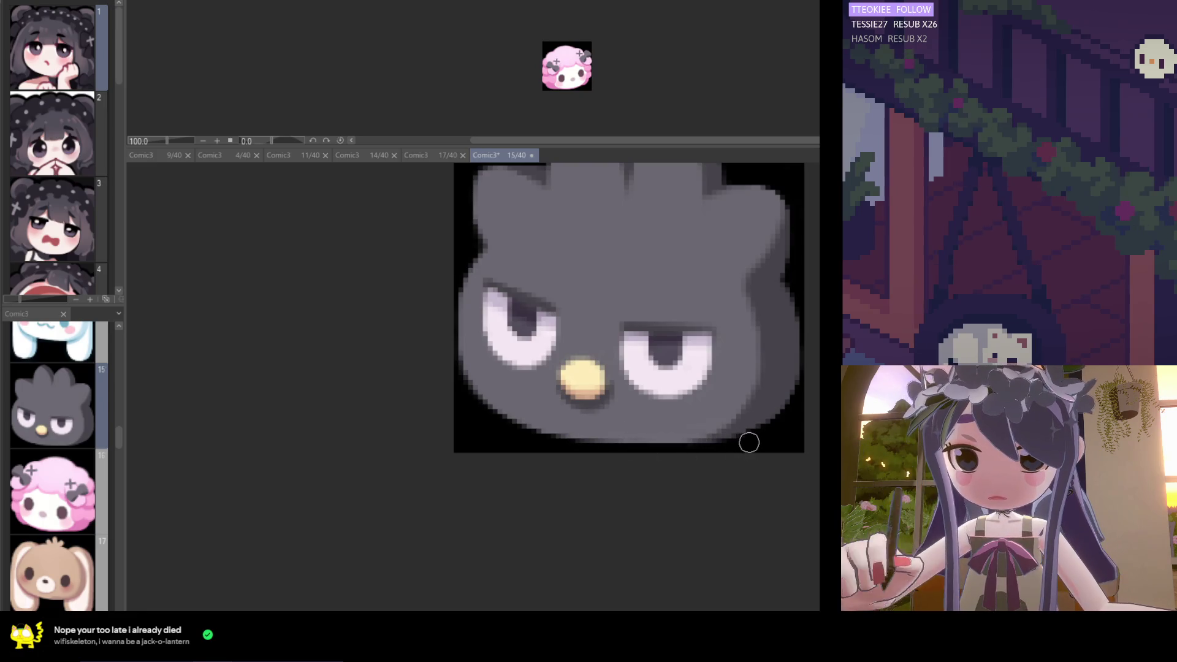
scroll(639, 453, down, 5)
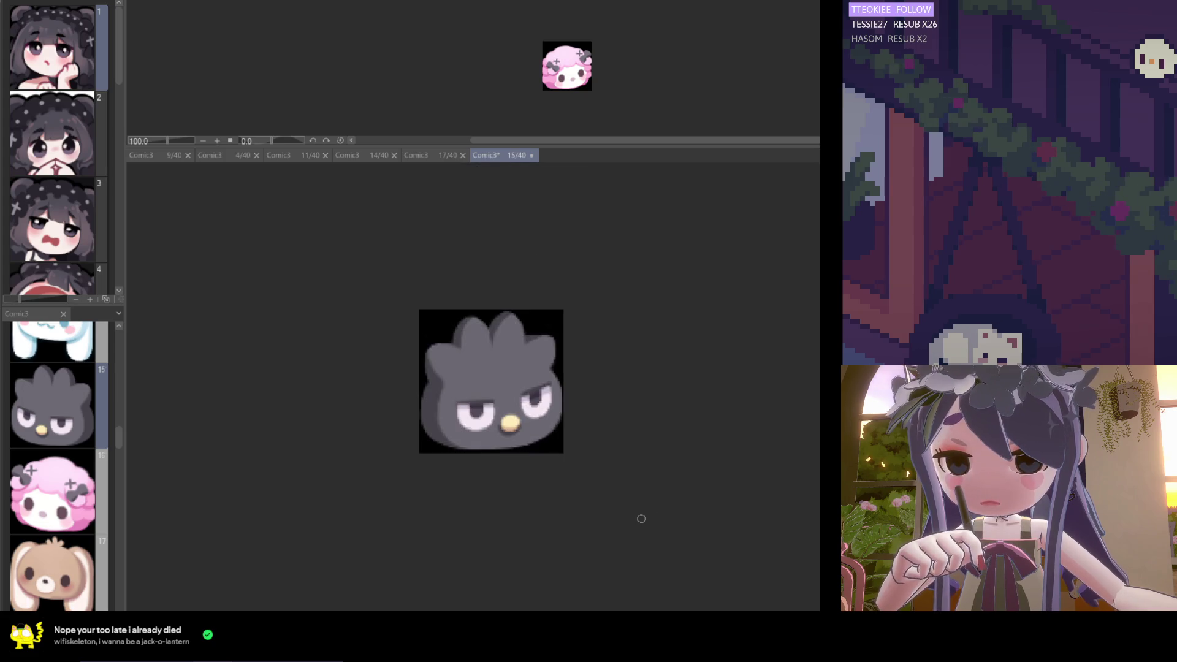
scroll(482, 448, up, 6)
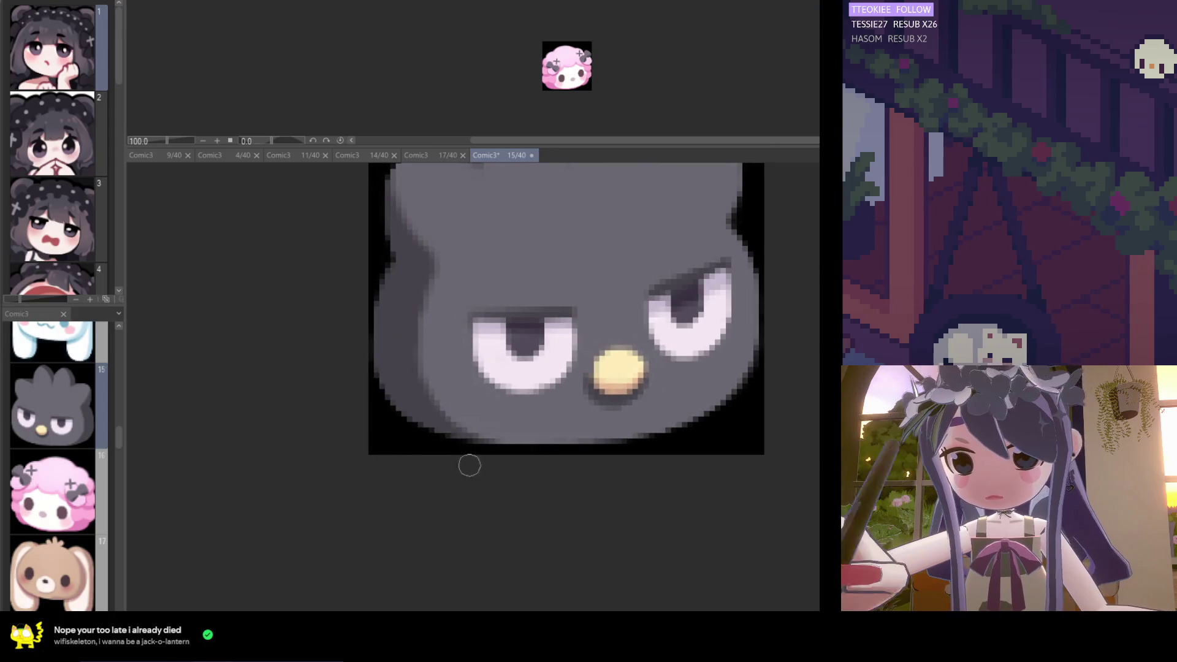
scroll(482, 450, down, 5)
scroll(533, 544, left, 3)
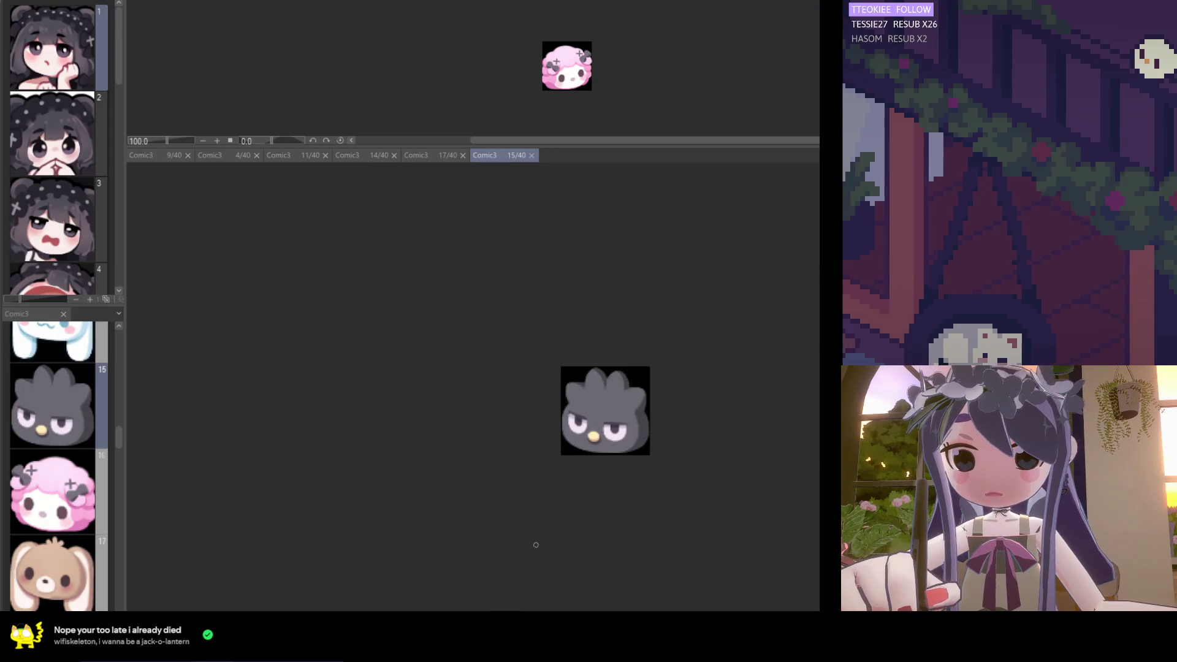
double_click(61, 564)
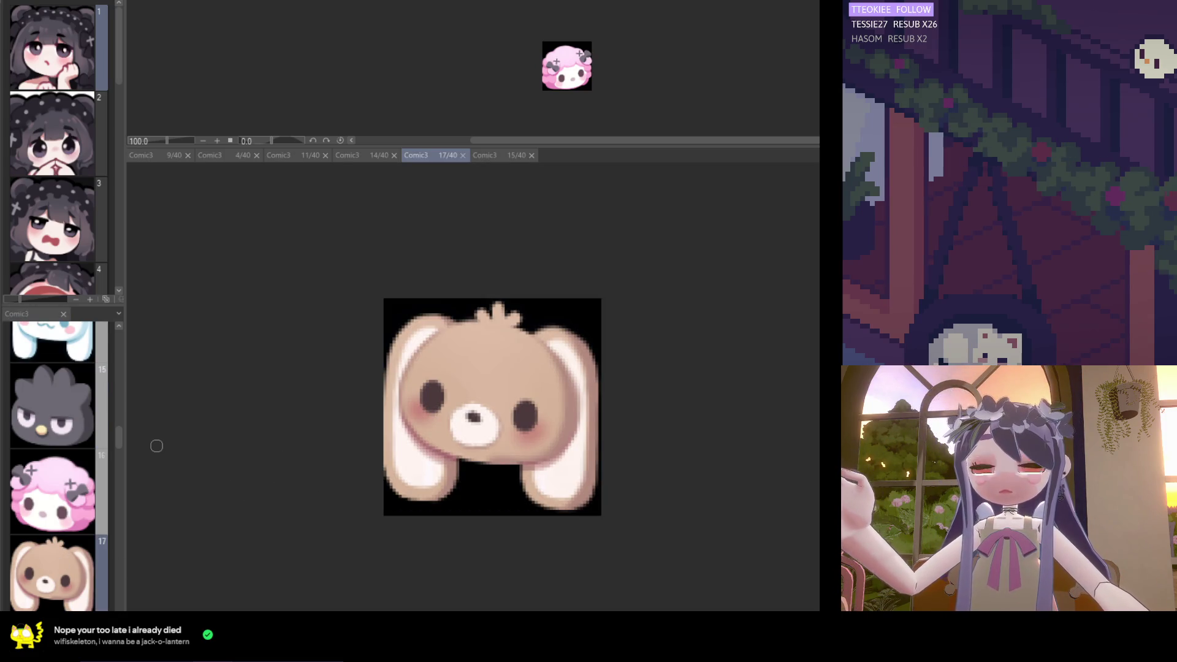
Glance at page 14's white bunny, close it, and resume work on the brown bunny
drag(120, 445, 115, 440)
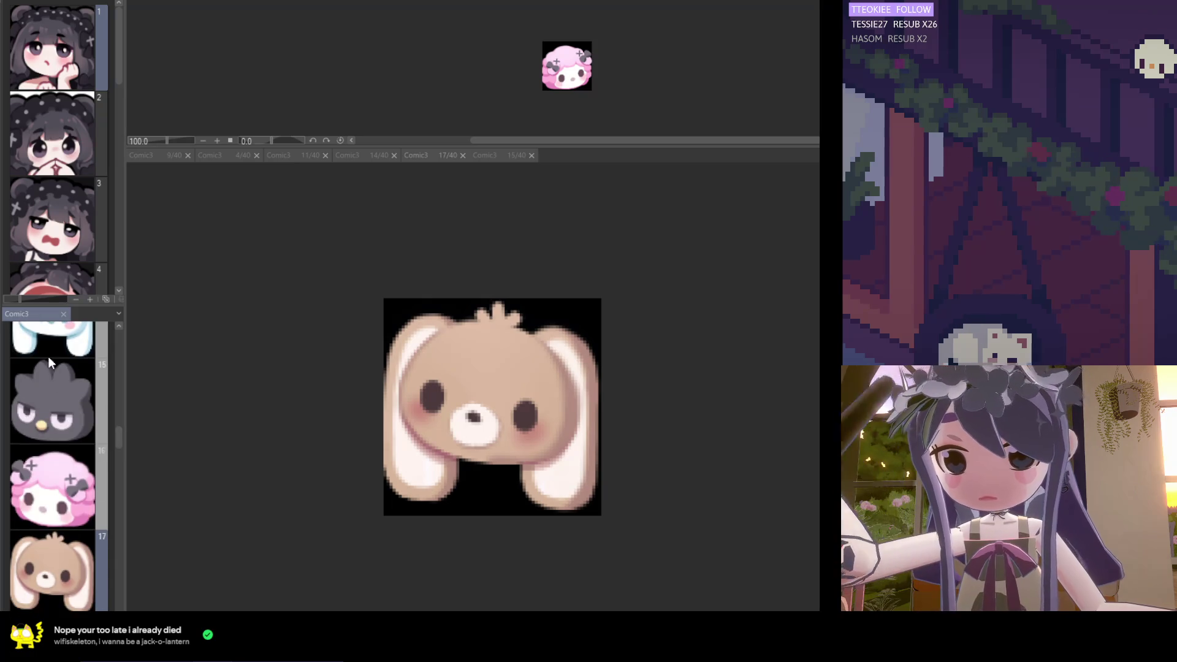
double_click(49, 343)
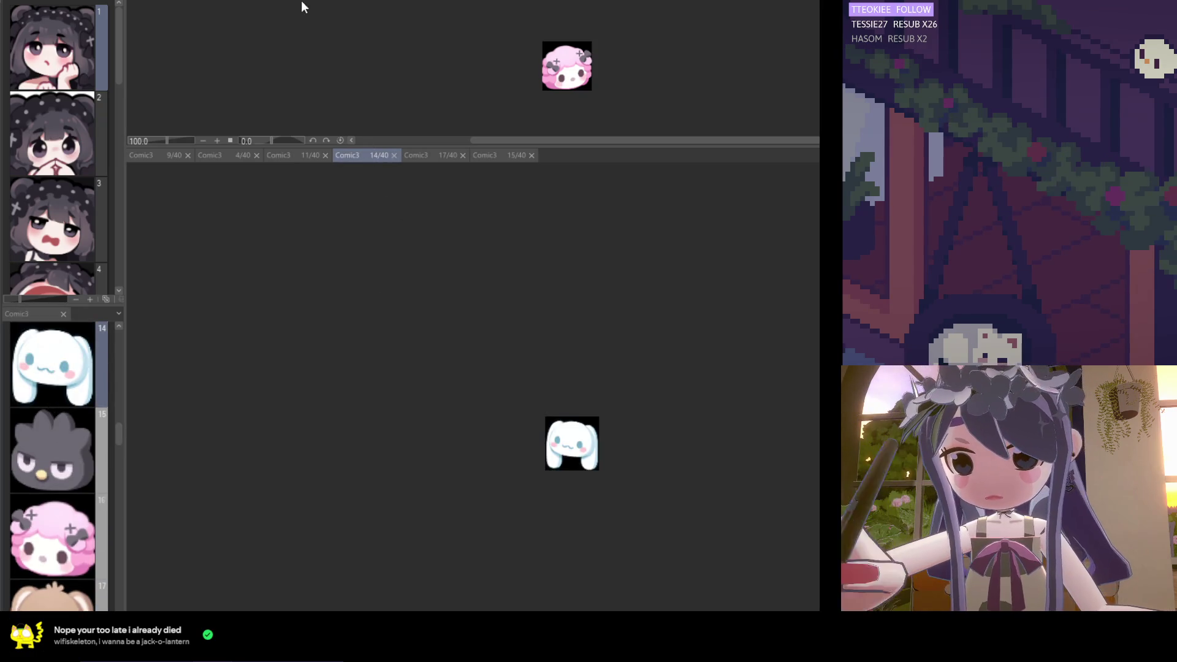
click(395, 156)
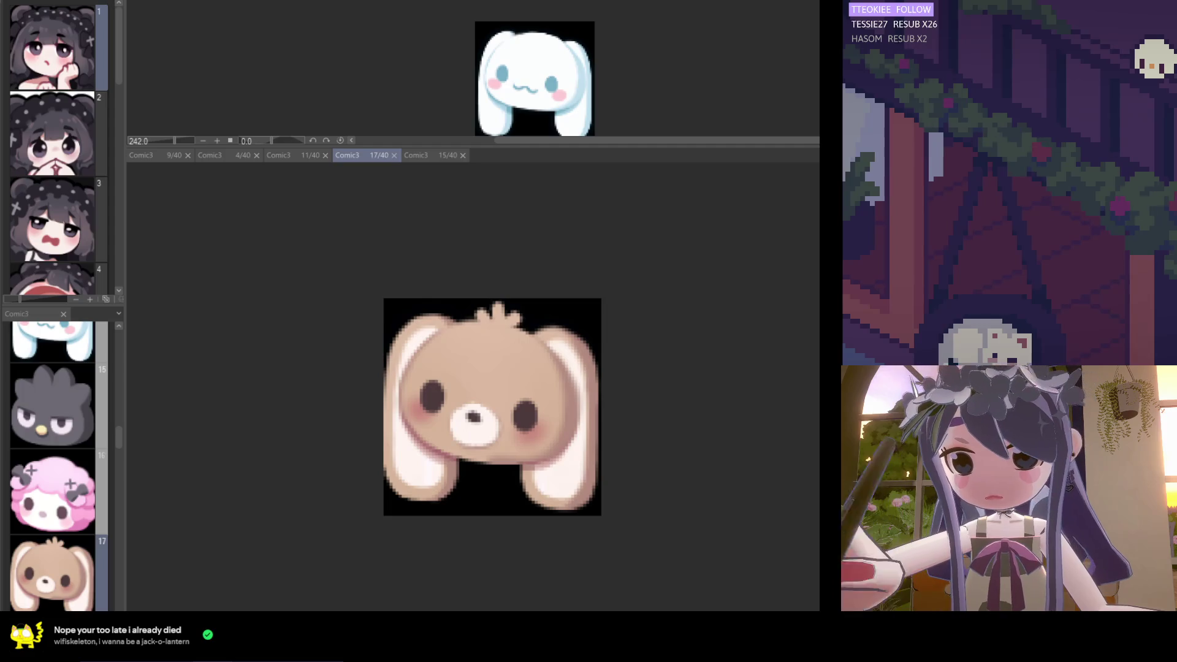
click(520, 526)
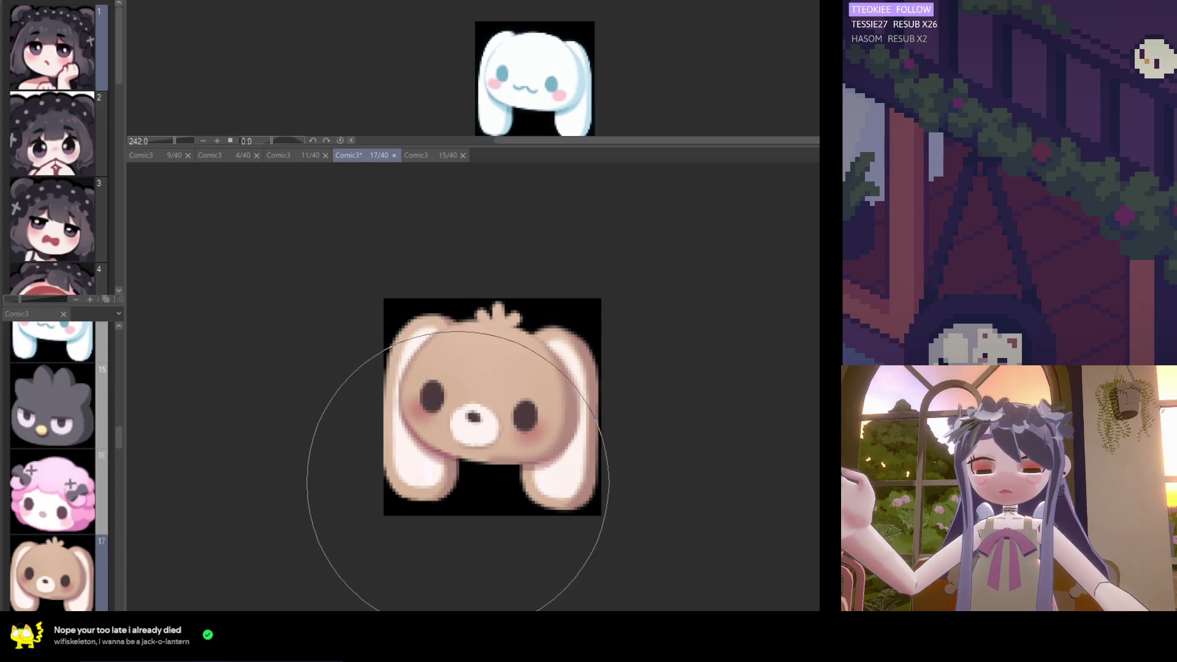
scroll(480, 300, down, 1)
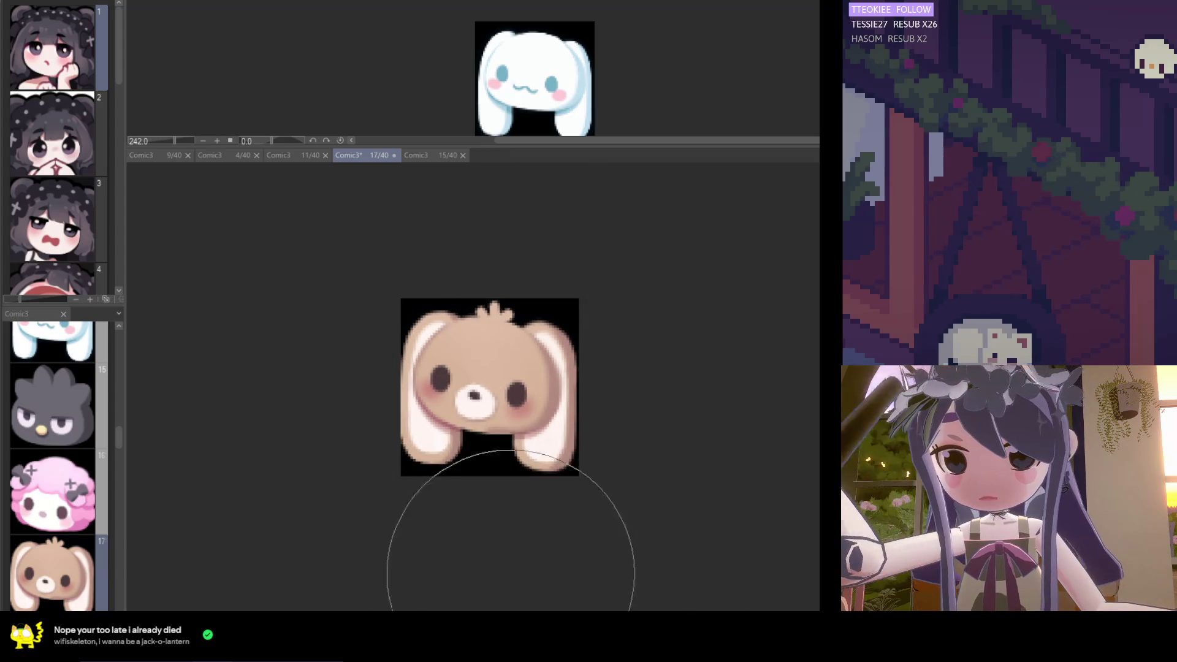
scroll(466, 392, down, 1)
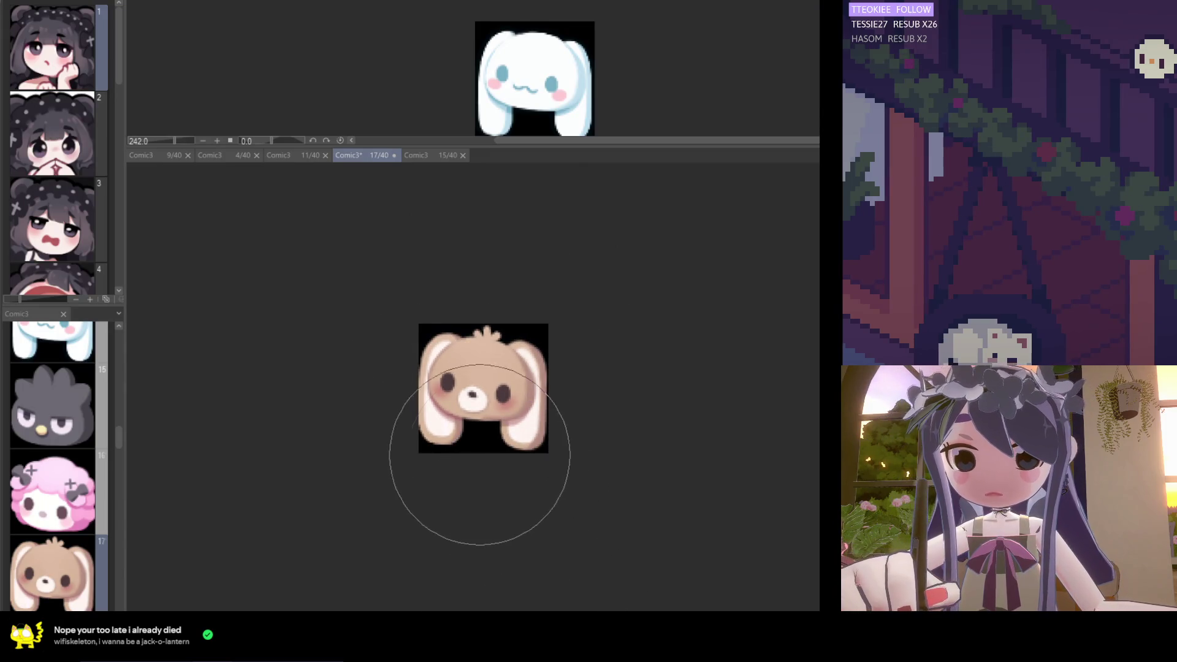
scroll(474, 429, up, 1)
scroll(474, 430, up, 1)
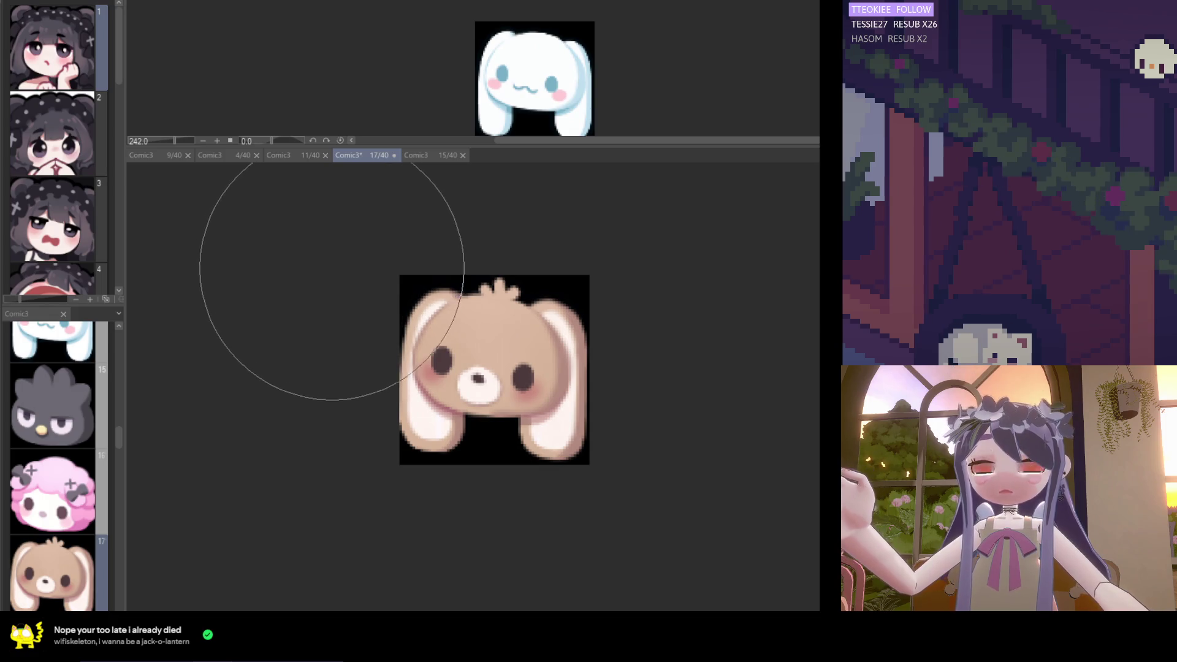
scroll(343, 245, down, 4)
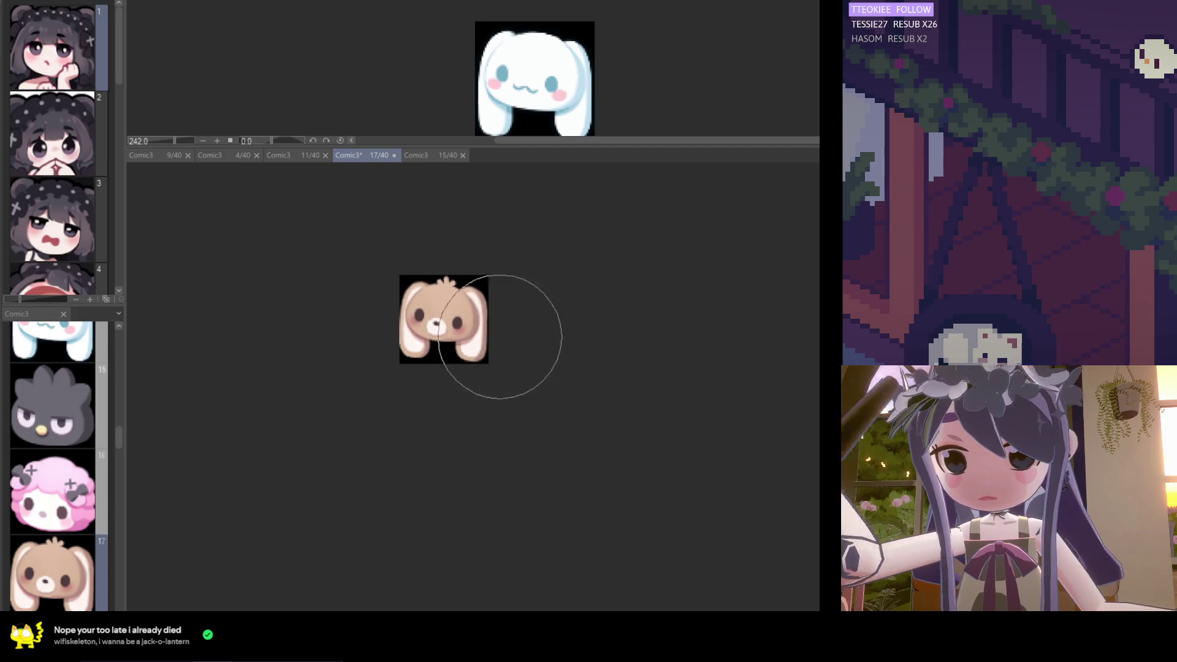
scroll(499, 349, up, 4)
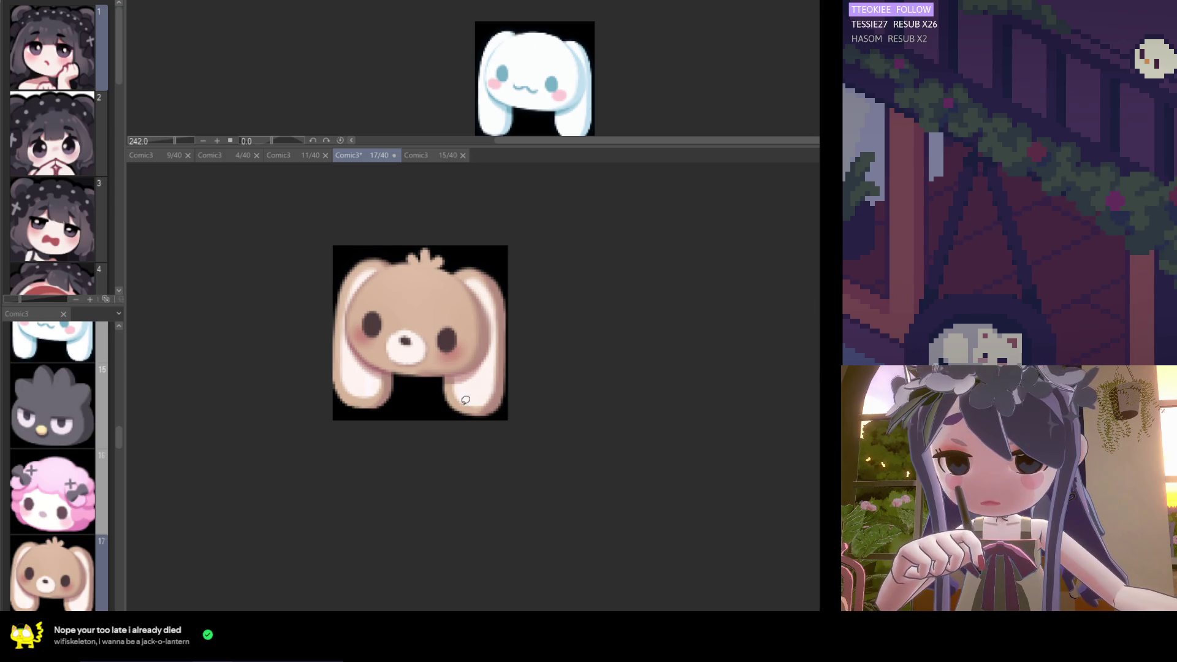
scroll(415, 382, up, 1)
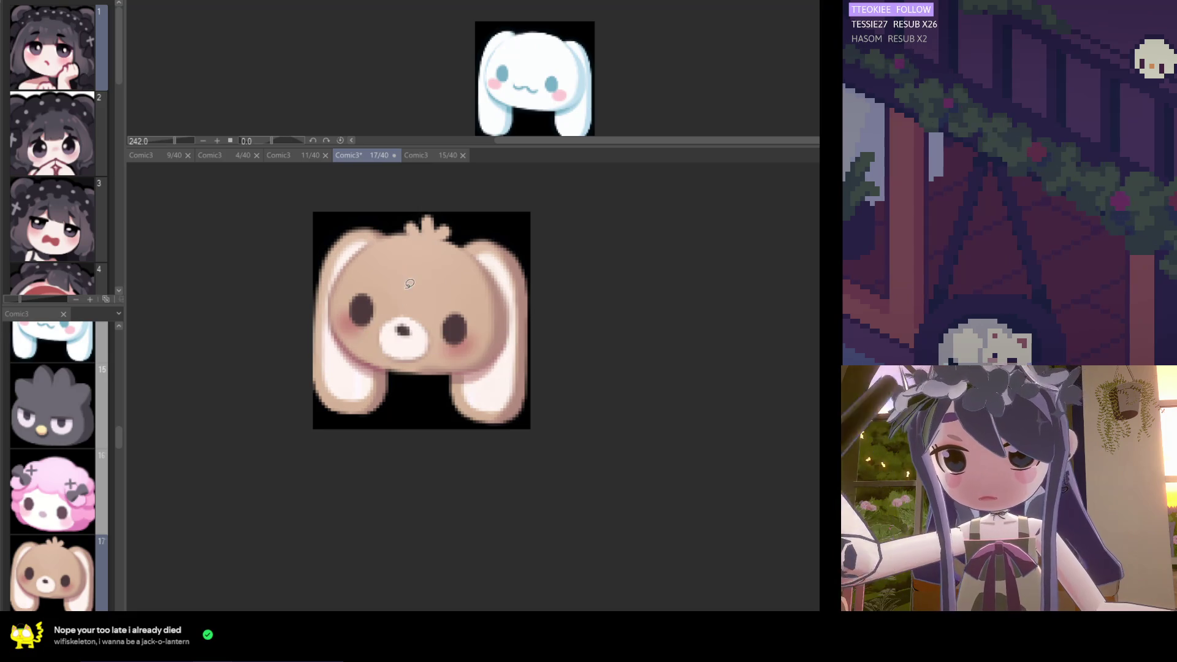
mouse_move(410, 281)
mouse_down()
mouse_move(387, 367)
mouse_move(437, 344)
mouse_move(426, 294)
mouse_up()
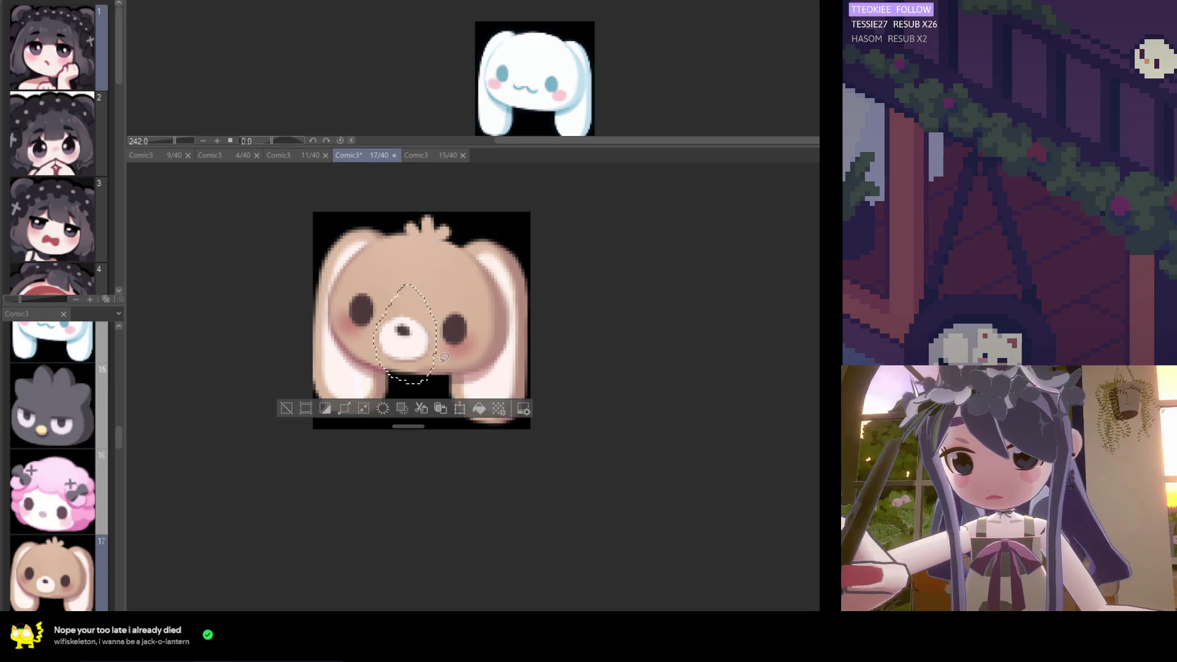
Transform the selected snout to reposition the nose, confirm it, and zoom to check the muzzle
click(459, 409)
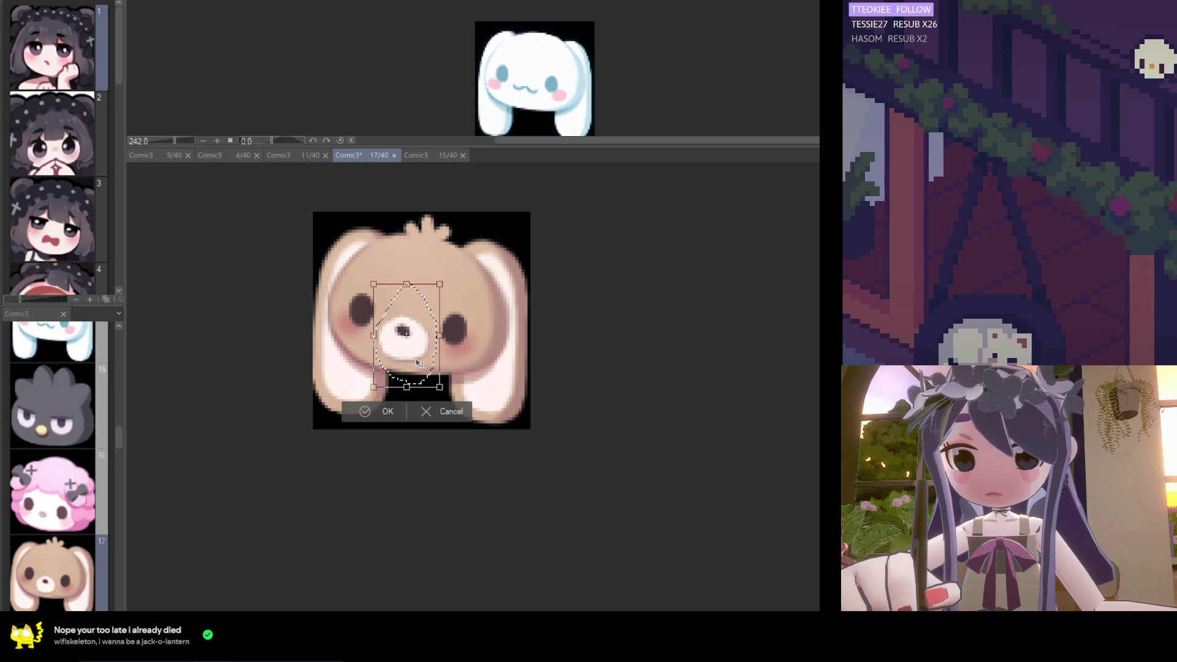
click(386, 411)
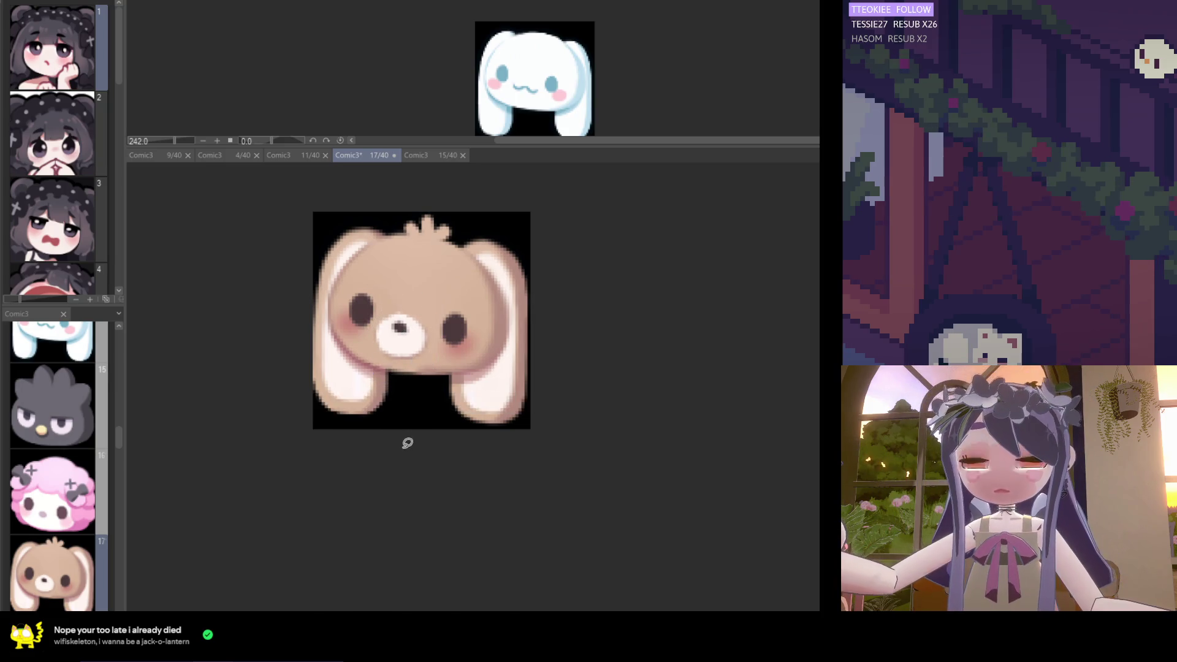
scroll(406, 439, down, 2)
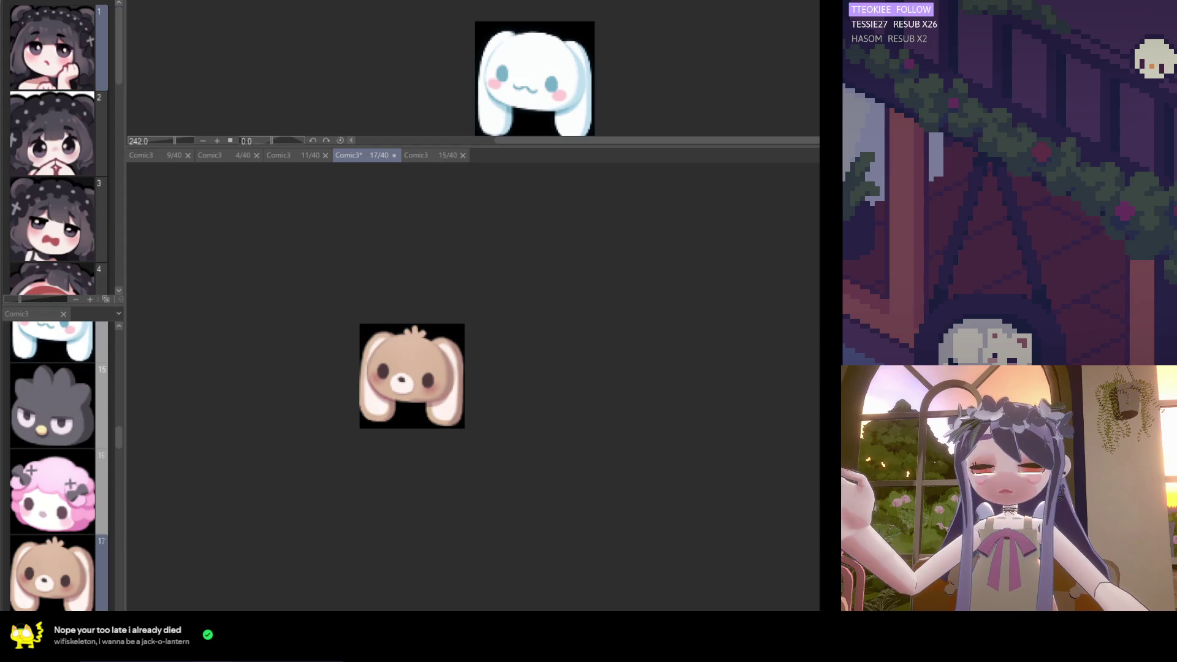
scroll(354, 394, up, 2)
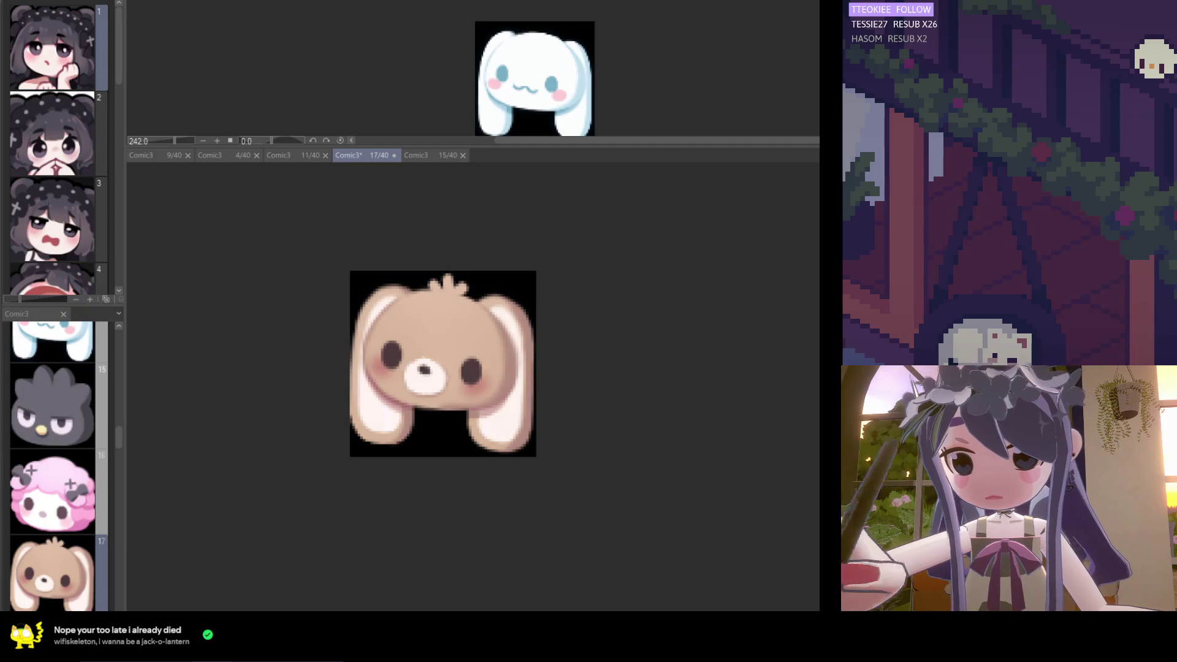
scroll(354, 357, up, 1)
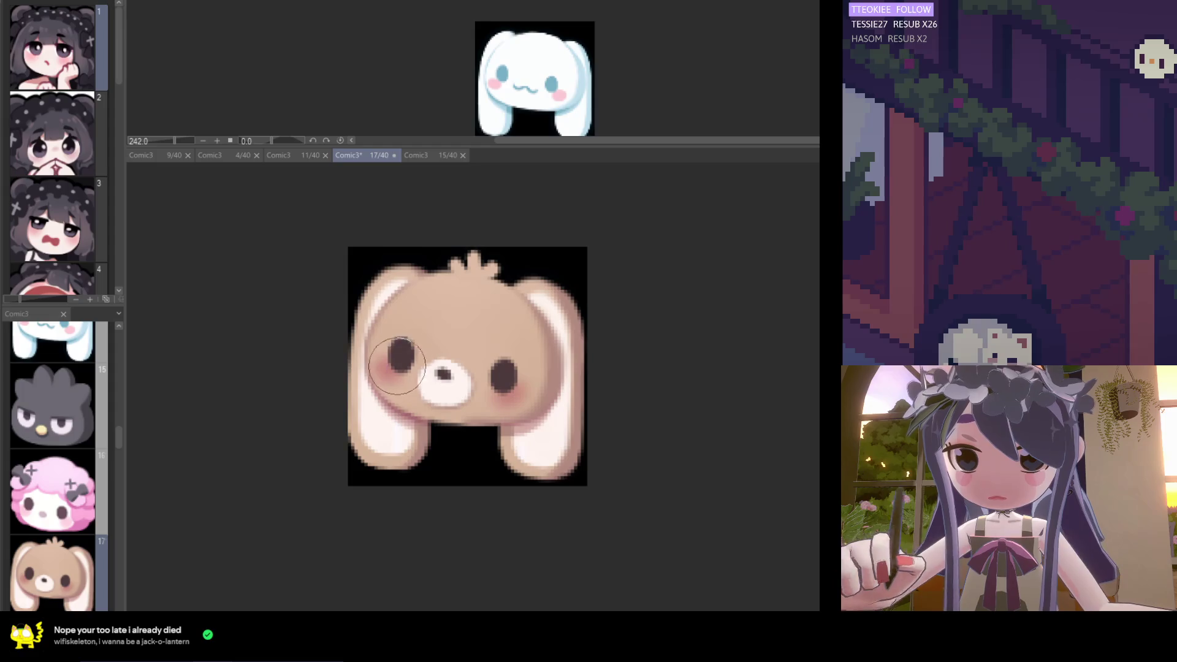
scroll(426, 367, down, 3)
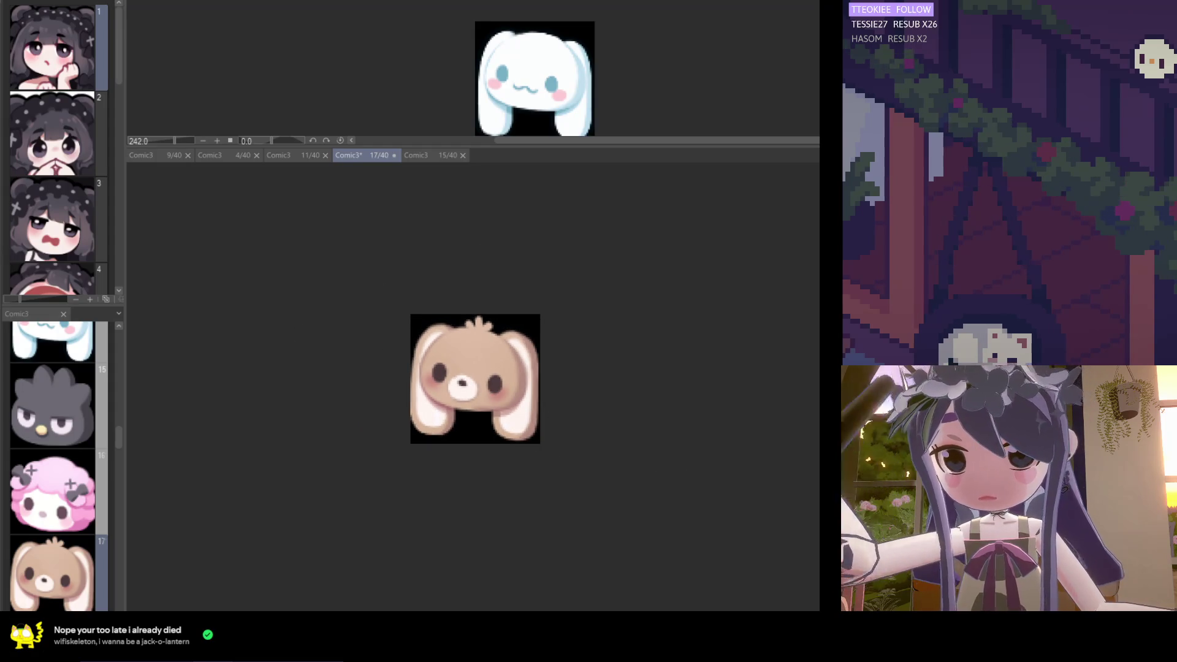
scroll(350, 399, up, 2)
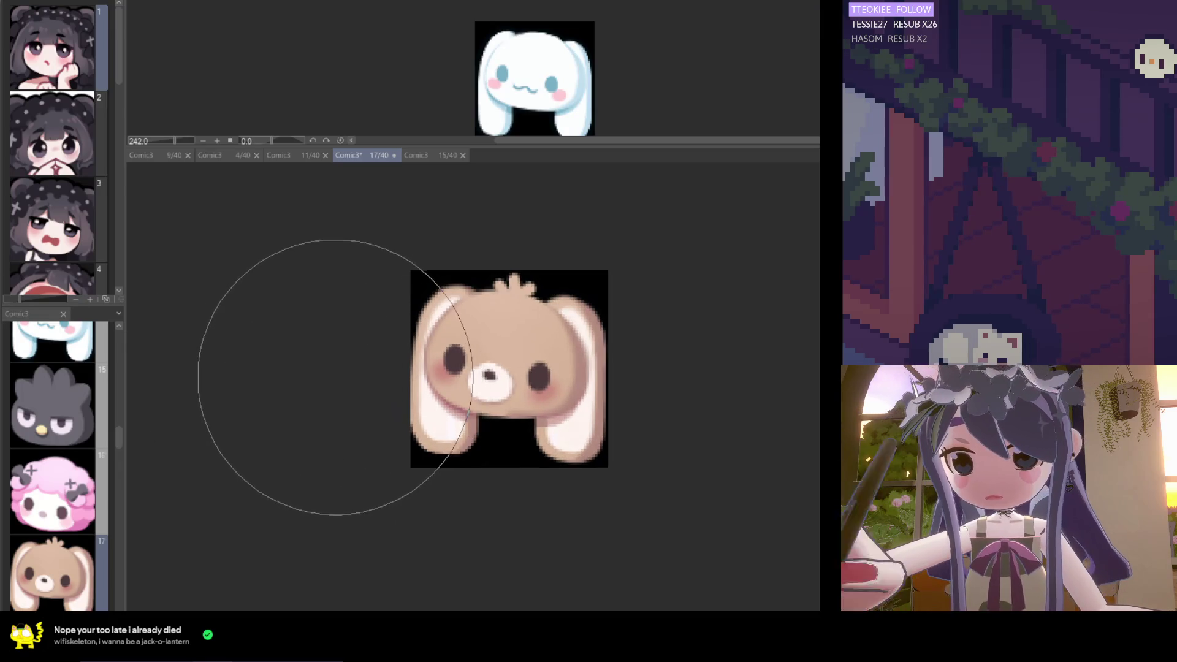
scroll(394, 486, down, 2)
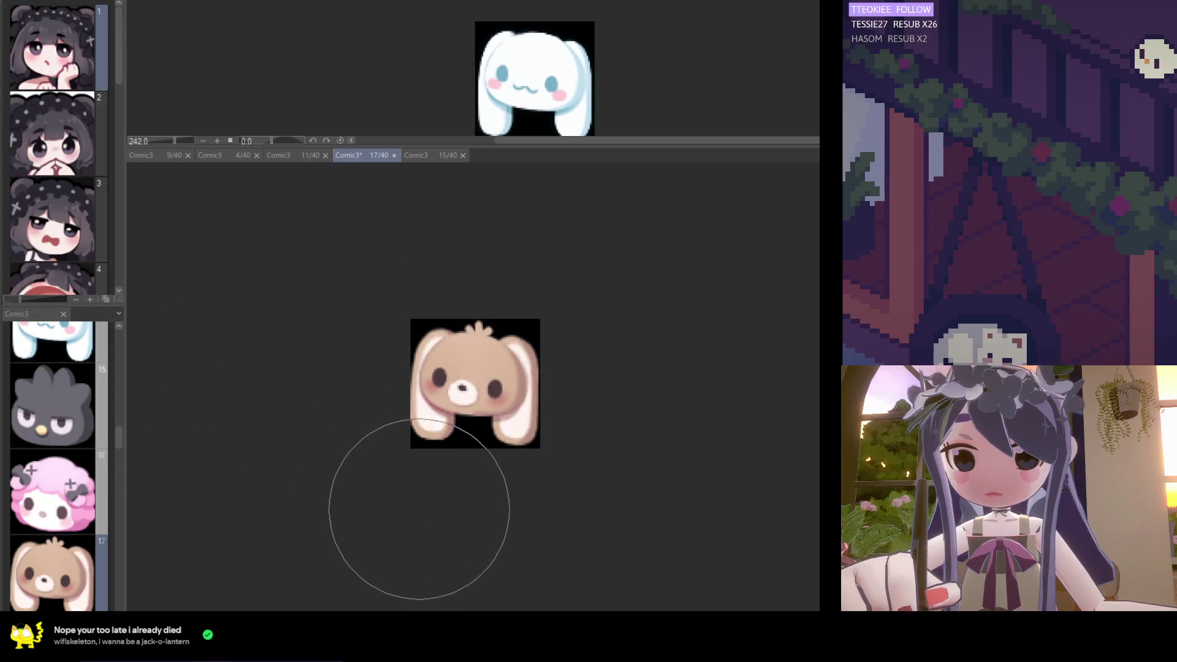
scroll(465, 531, down, 1)
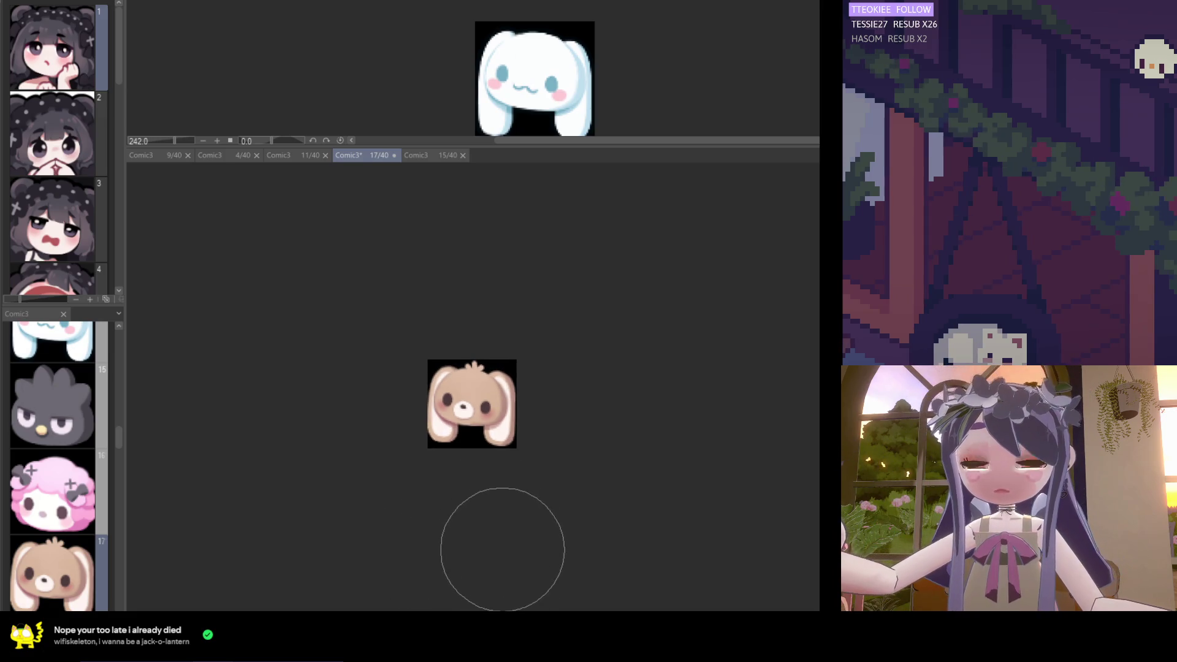
scroll(499, 546, up, 1)
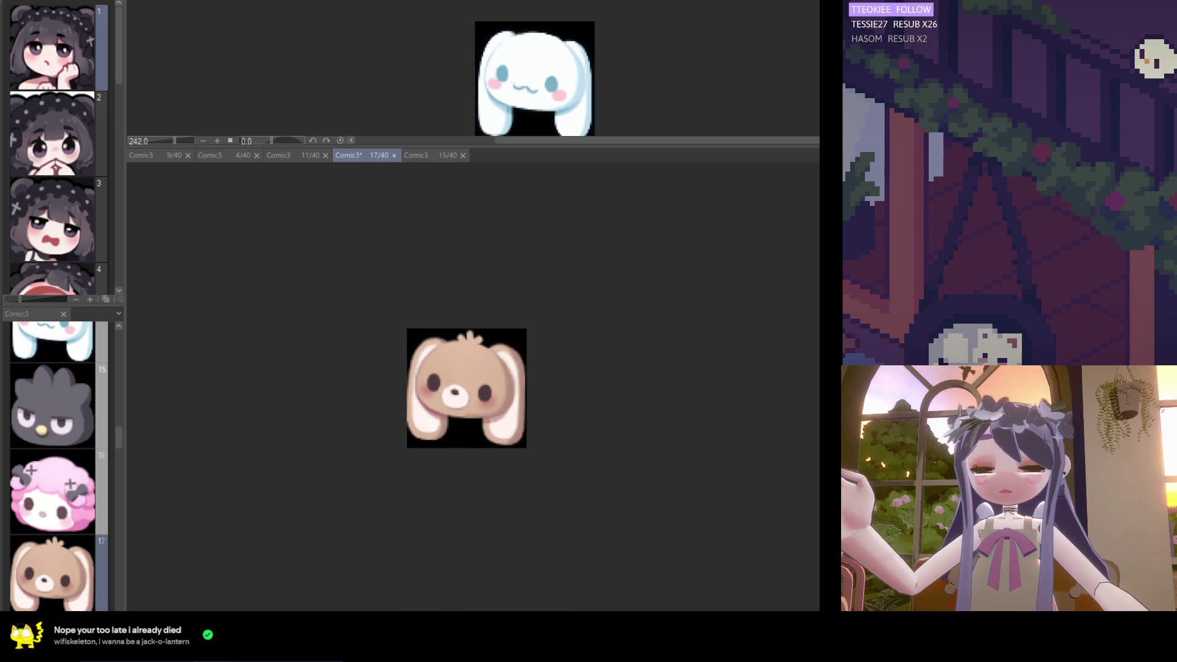
Save the Comic3 file with the current bunny emote
scroll(417, 463, up, 3)
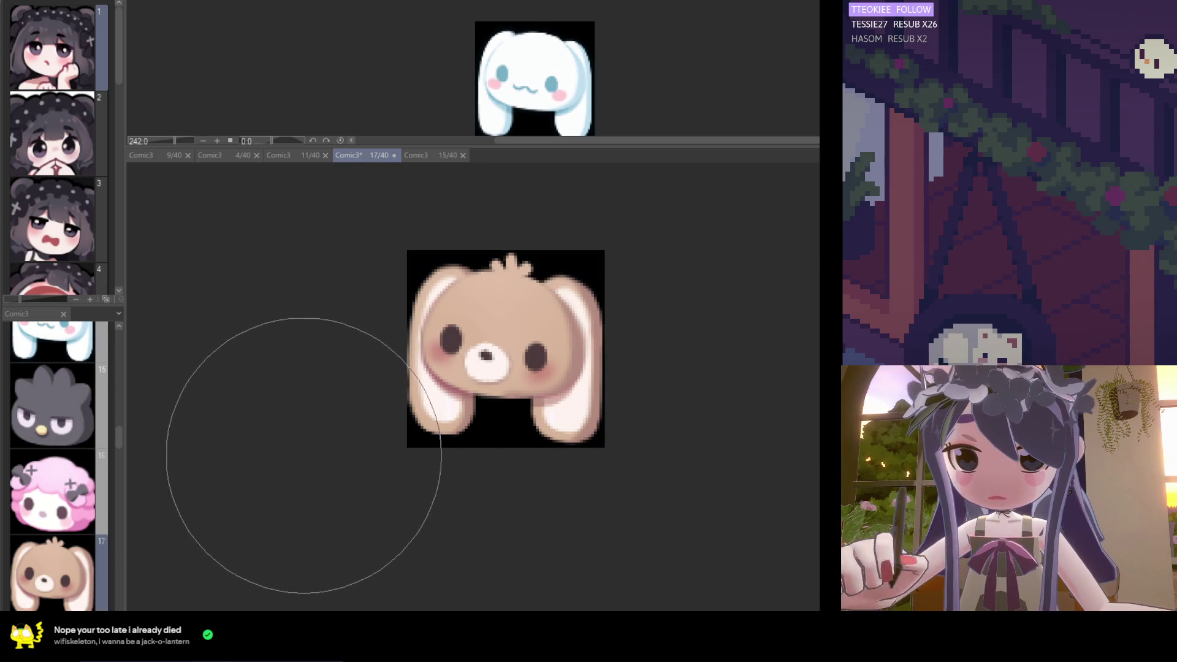
scroll(307, 459, down, 2)
key(ctrl+s)
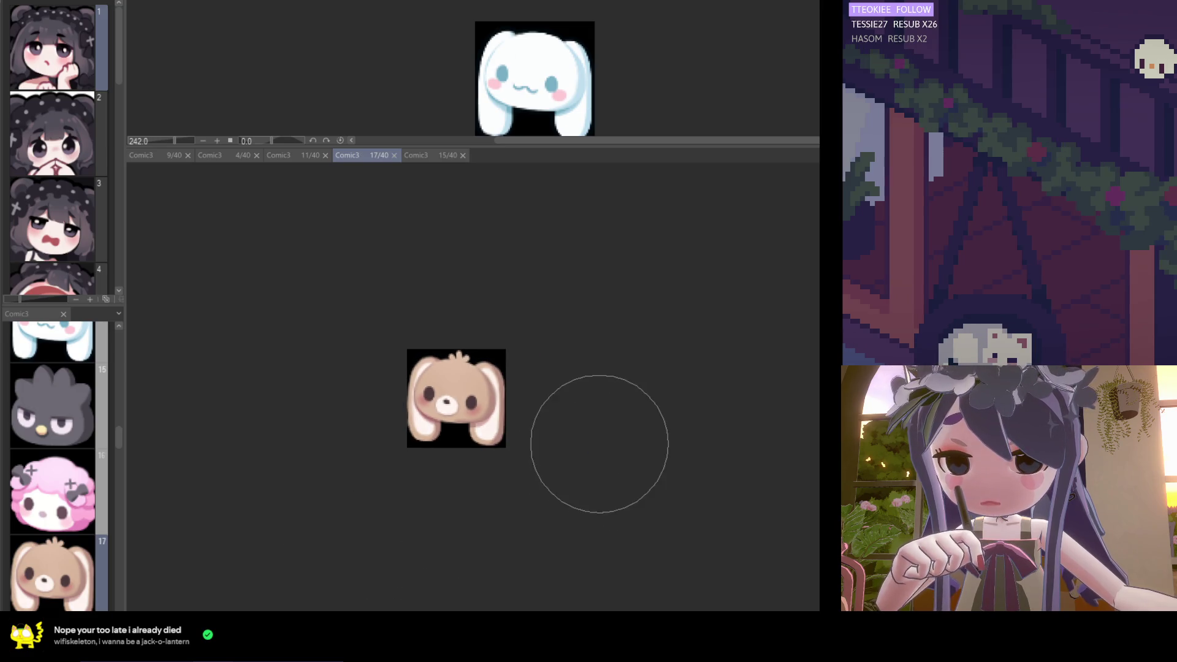
Undo the last change to bring back the bunny's dark outline on grey
scroll(497, 342, up, 1)
scroll(484, 342, up, 3)
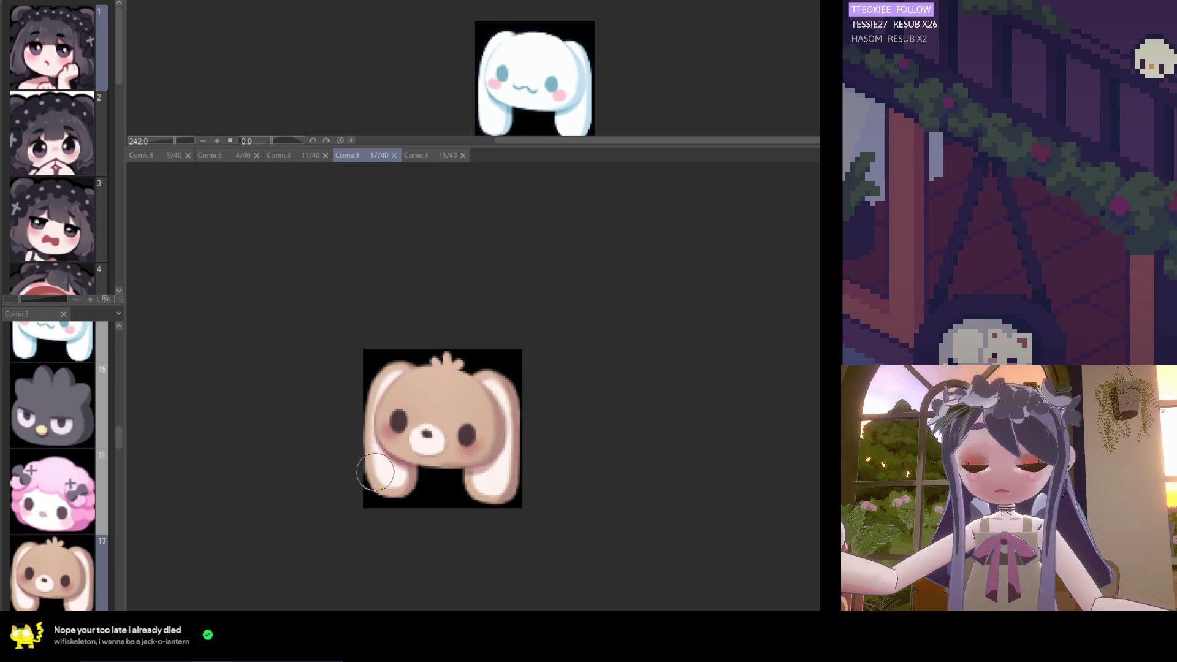
scroll(398, 489, up, 2)
scroll(397, 489, up, 1)
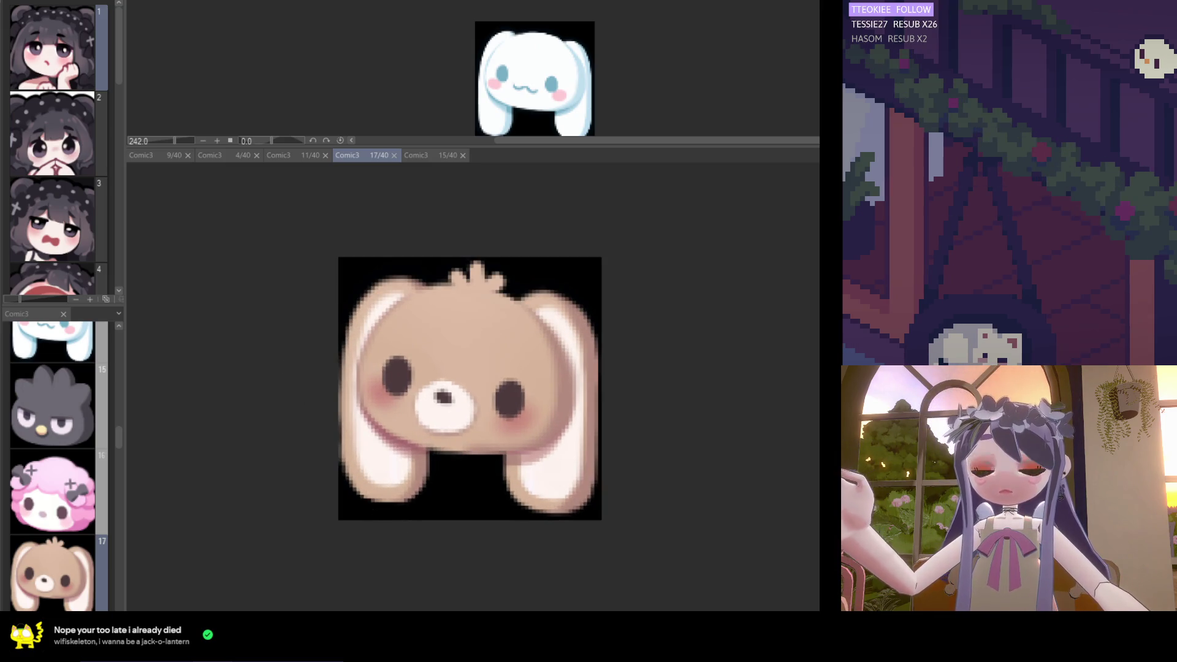
scroll(748, 480, down, 2)
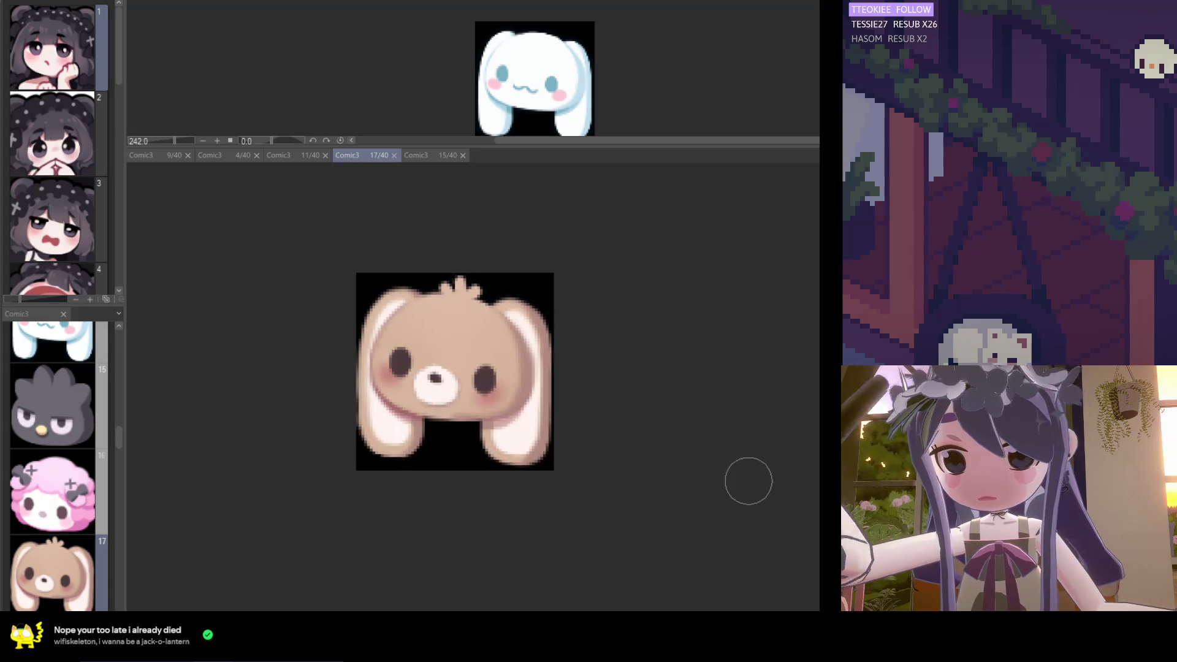
key(ctrl+z)
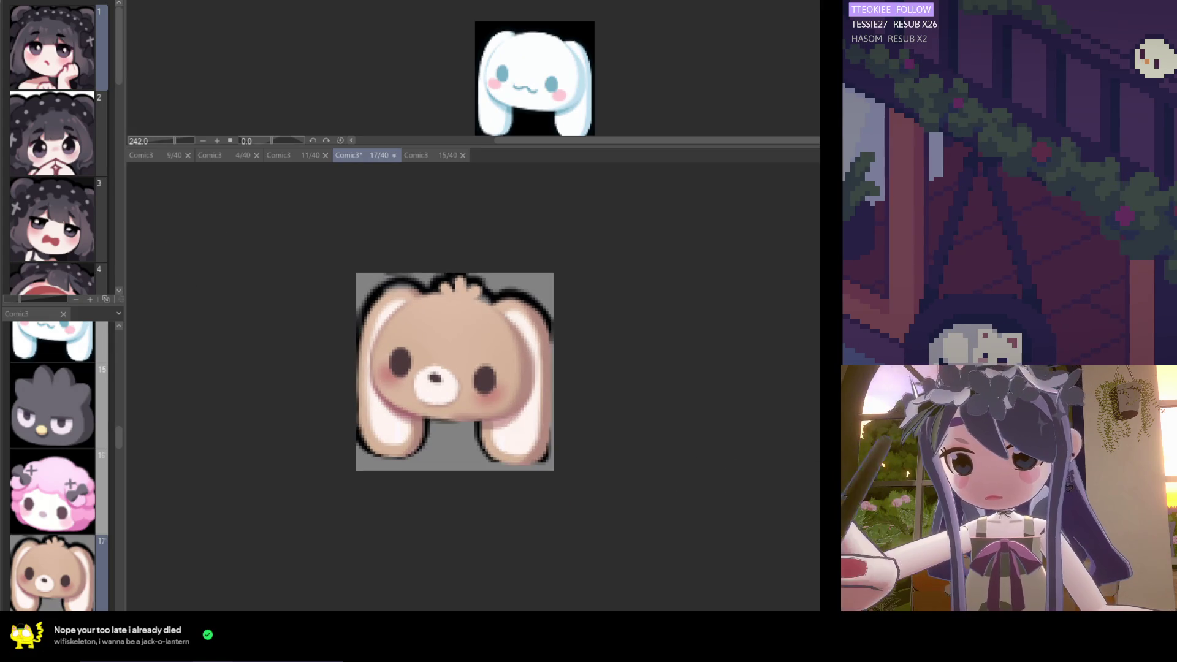
Delete the dark outline so the bunny's edges blend softly into the grey background
scroll(383, 465, up, 2)
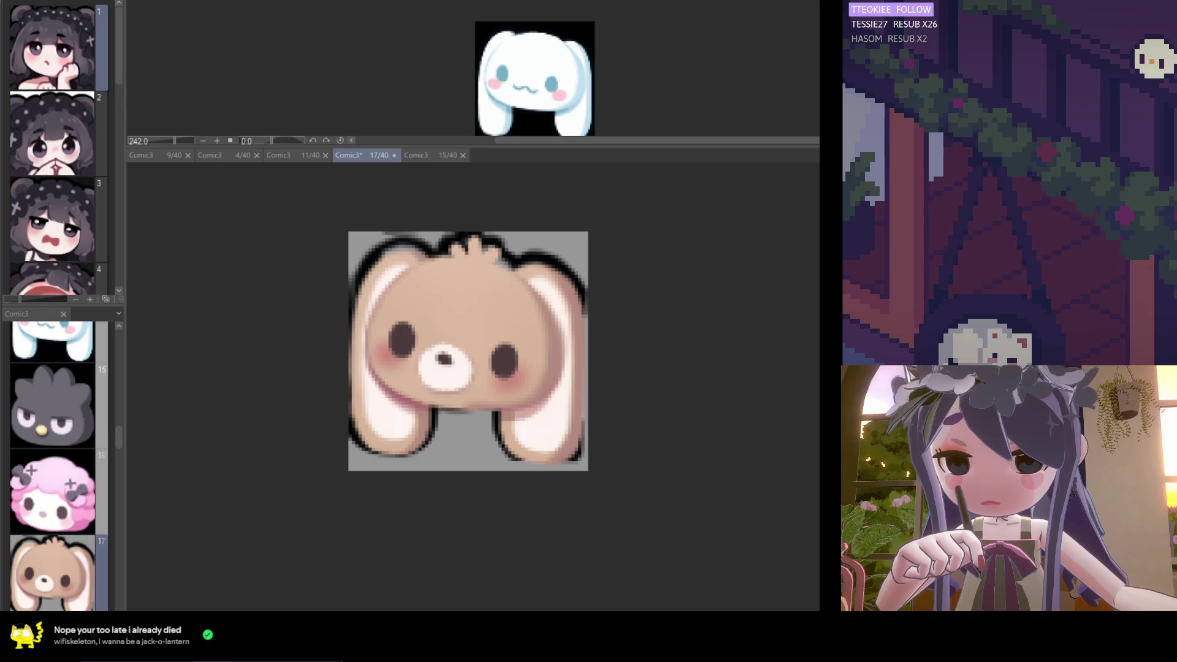
key(Delete)
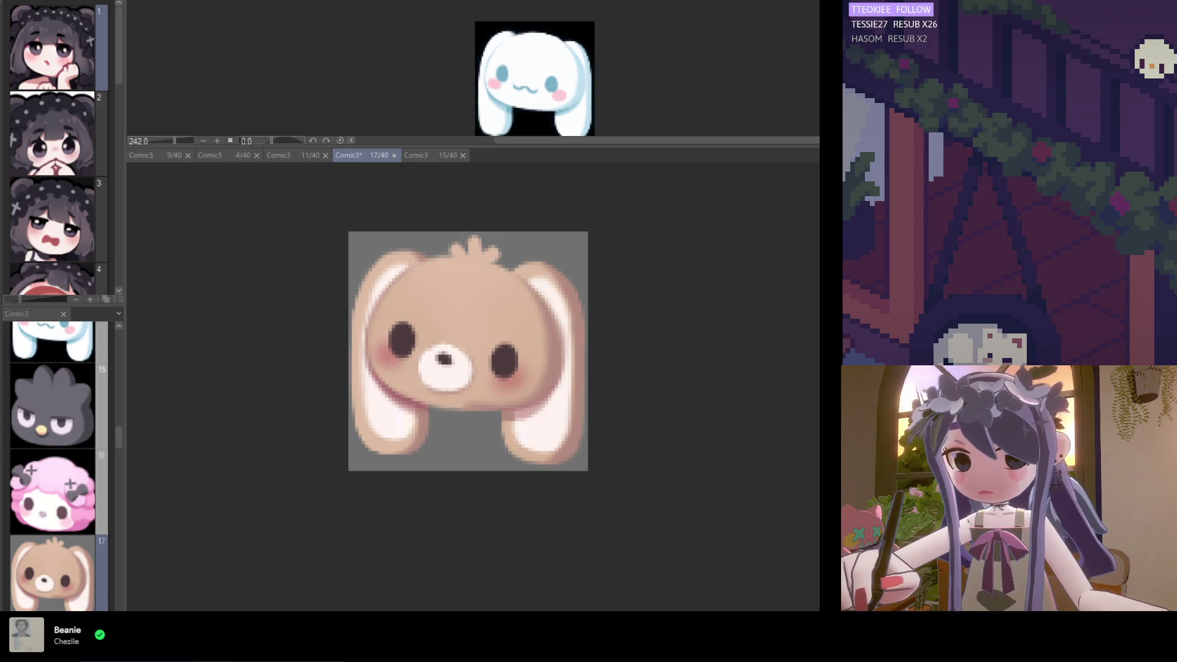
scroll(410, 375, up, 2)
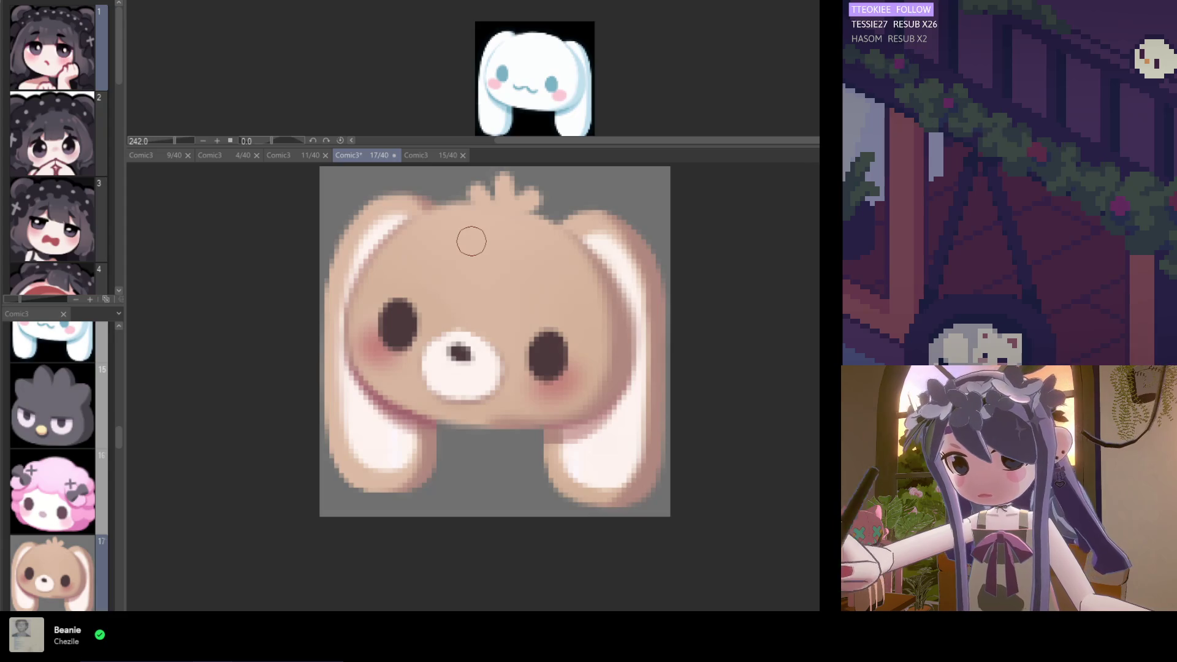
Paint soft highlights and edge touch-ups on both ears using a colour sampled from the right ear
mouse_move(395, 202)
mouse_down()
mouse_move(371, 218)
mouse_move(398, 216)
mouse_up()
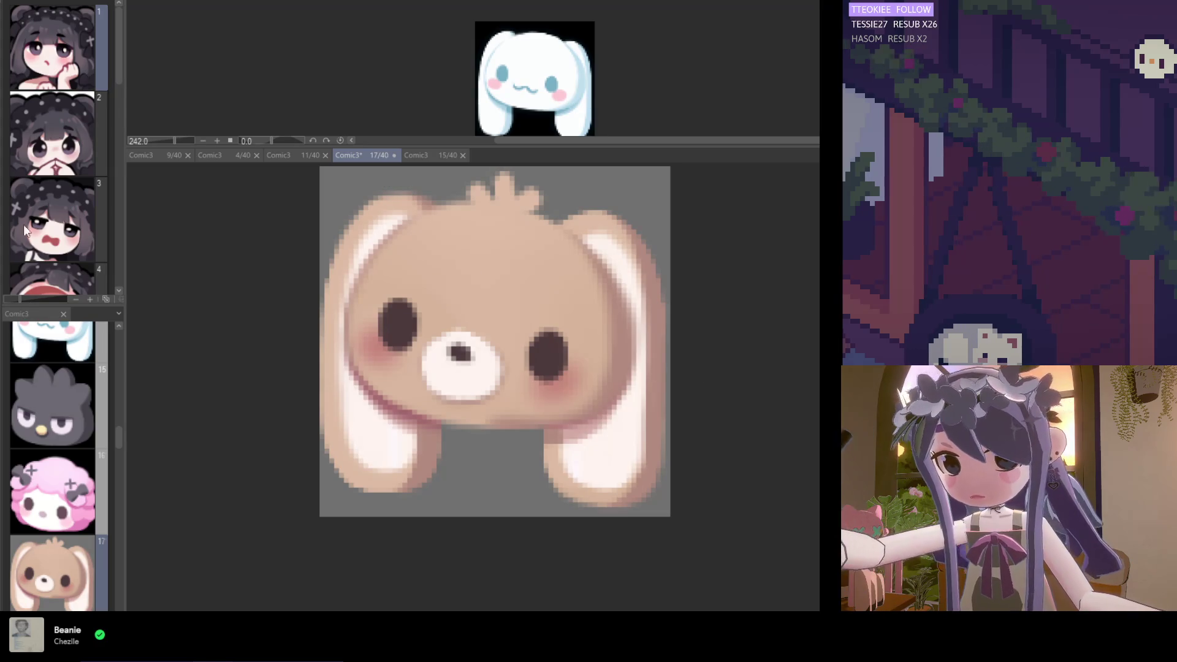
alt+click(615, 261)
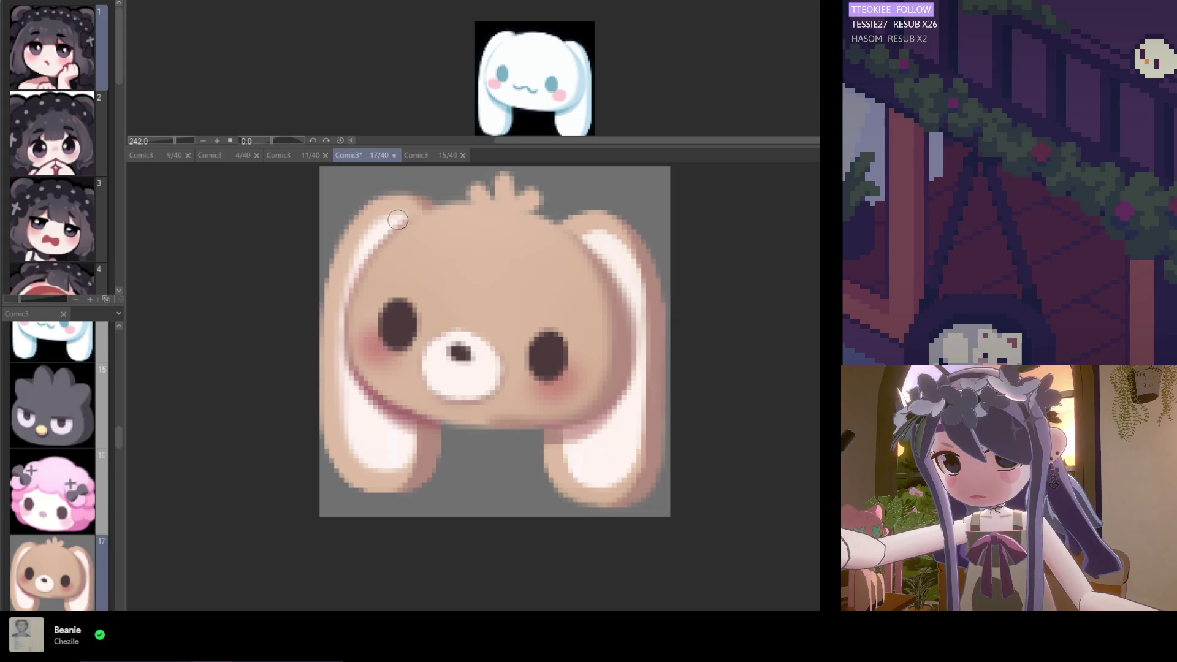
drag(385, 238, 354, 305)
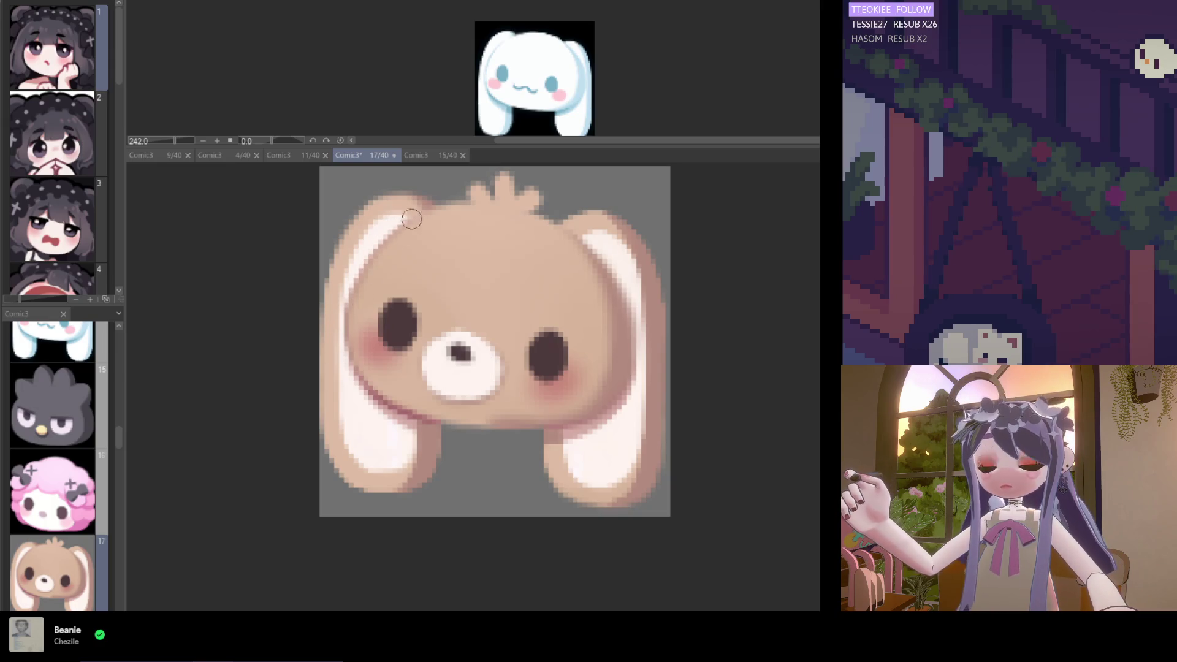
drag(408, 222, 349, 310)
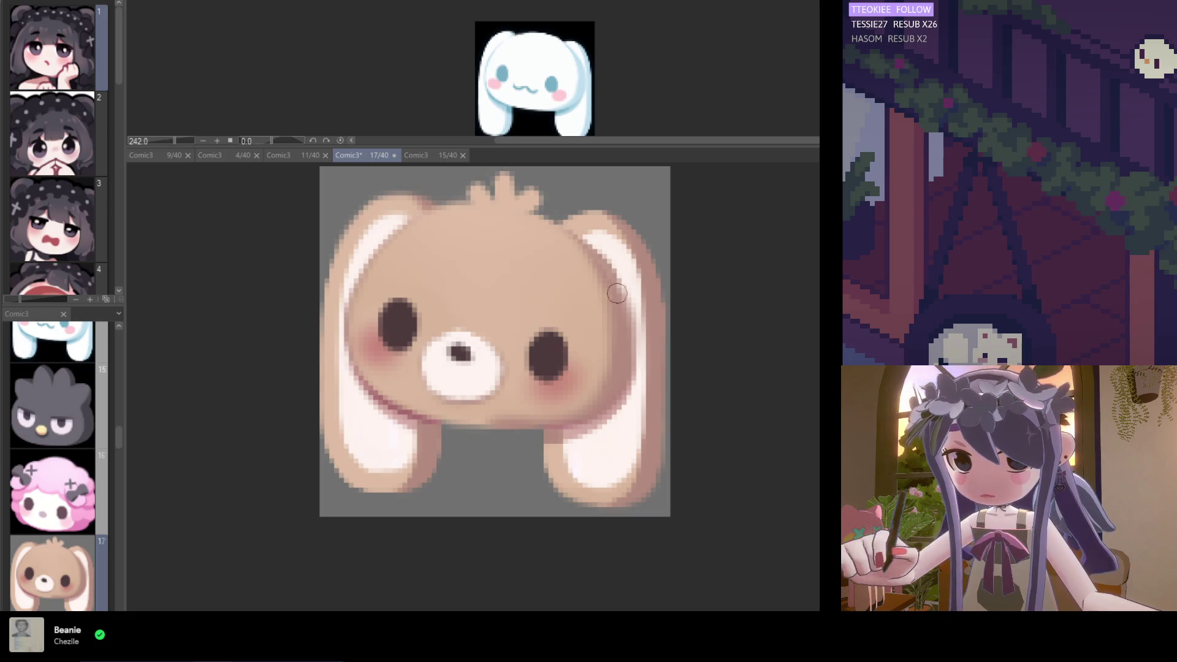
drag(601, 261, 626, 314)
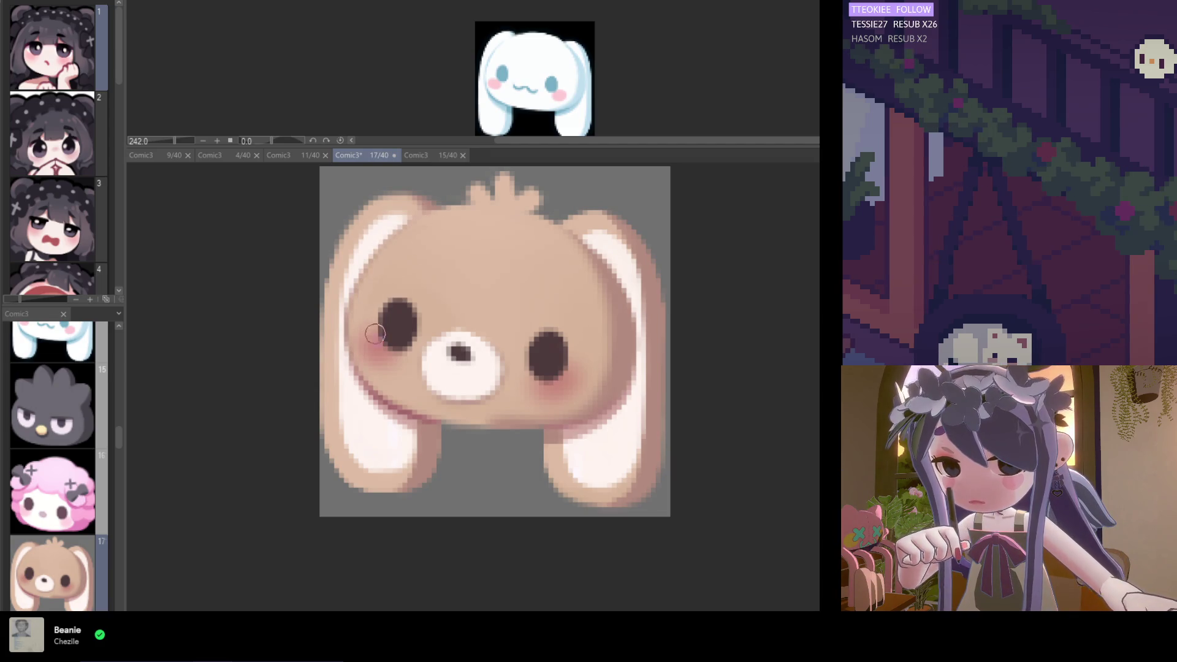
Check the bunny's face and nose at several zoom levels and save the file
scroll(315, 332, down, 2)
scroll(314, 332, down, 1)
scroll(364, 327, up, 2)
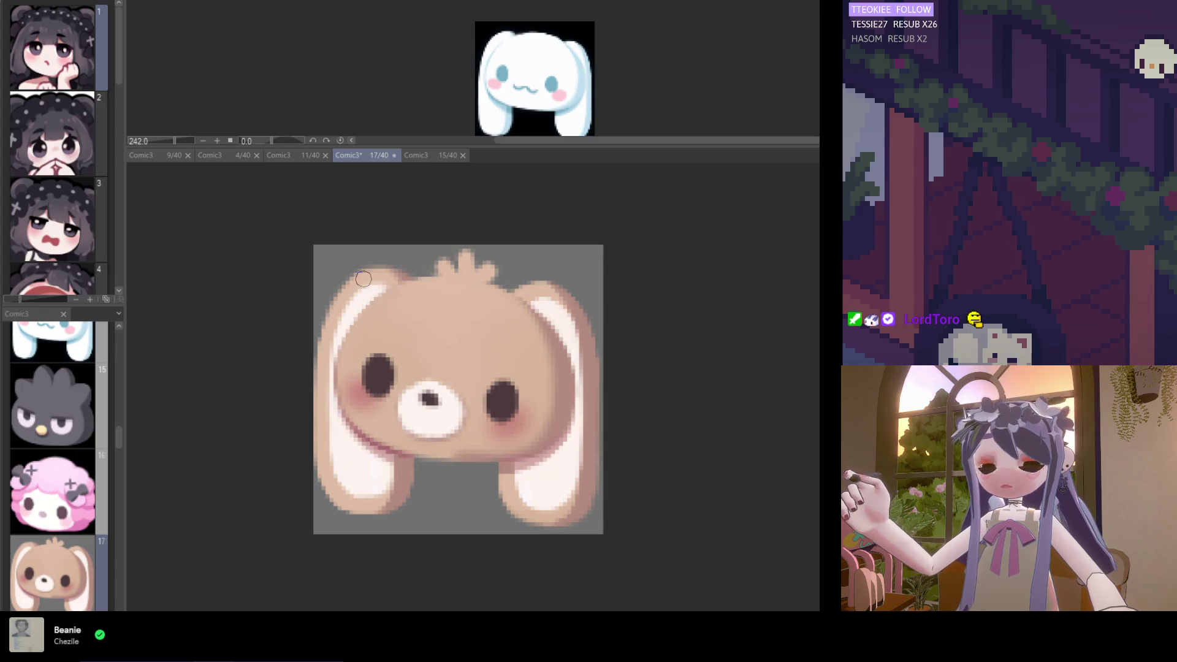
scroll(364, 279, down, 3)
scroll(353, 354, up, 3)
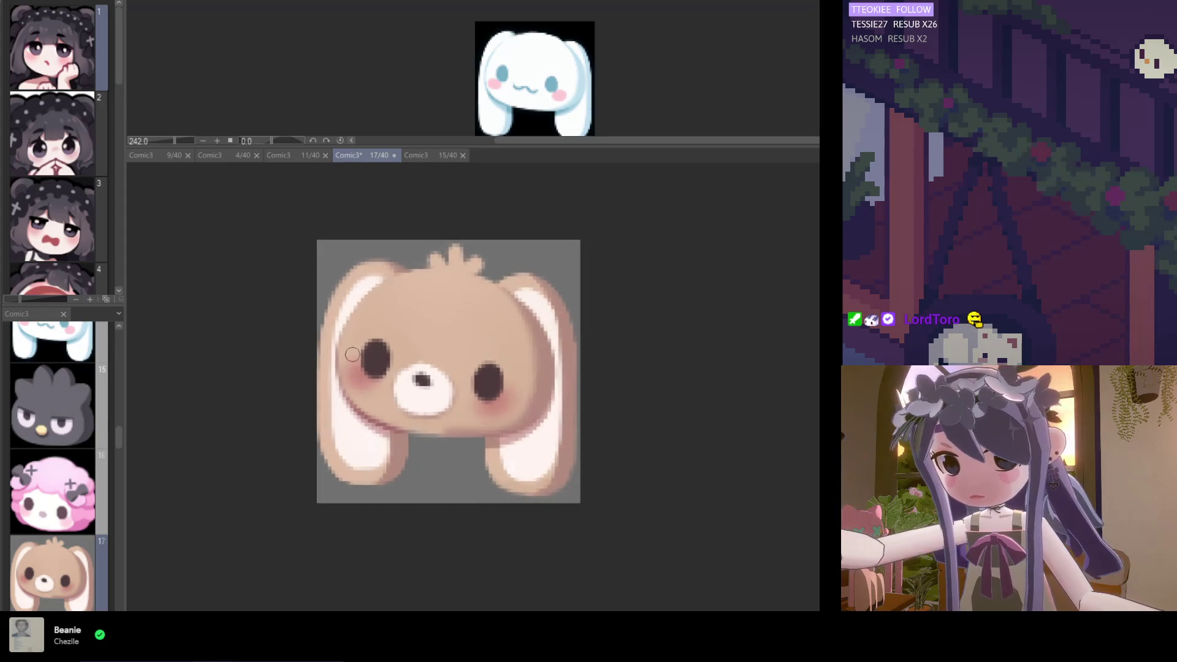
scroll(352, 354, up, 1)
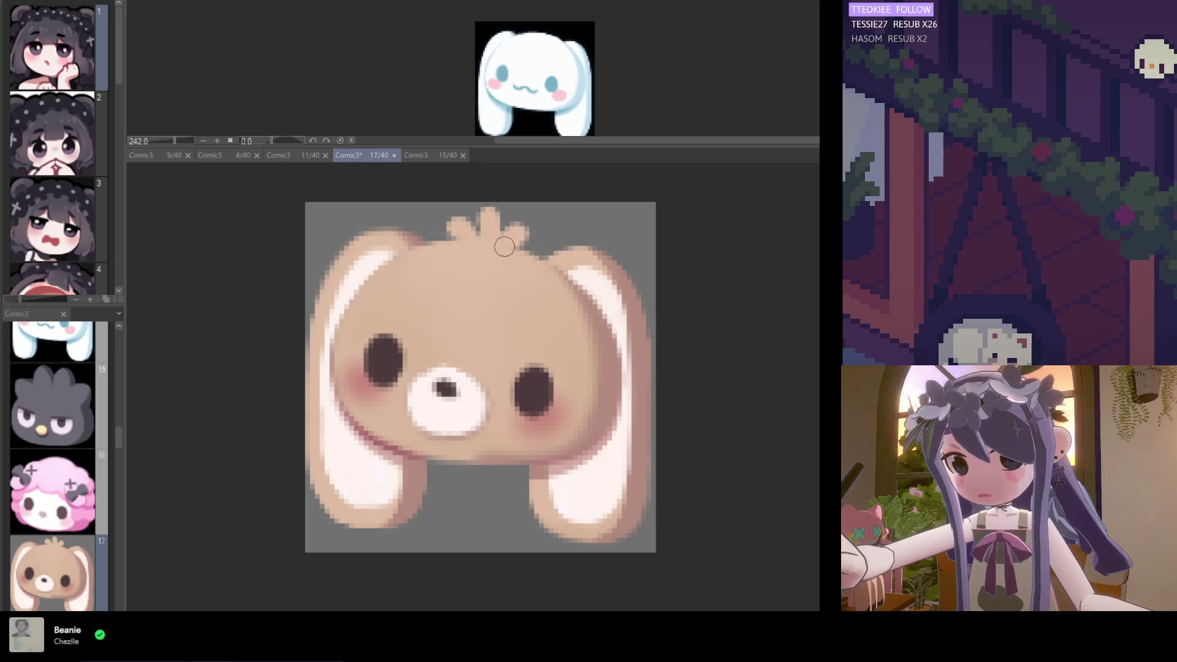
scroll(540, 224, left, 3)
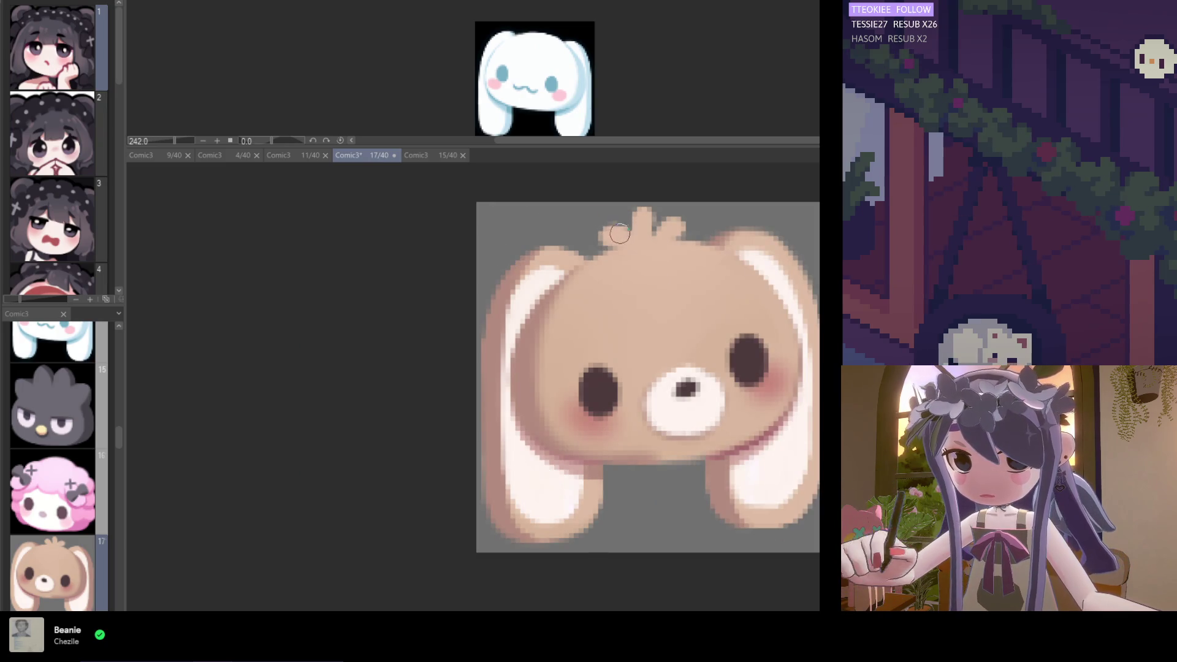
scroll(679, 276, down, 4)
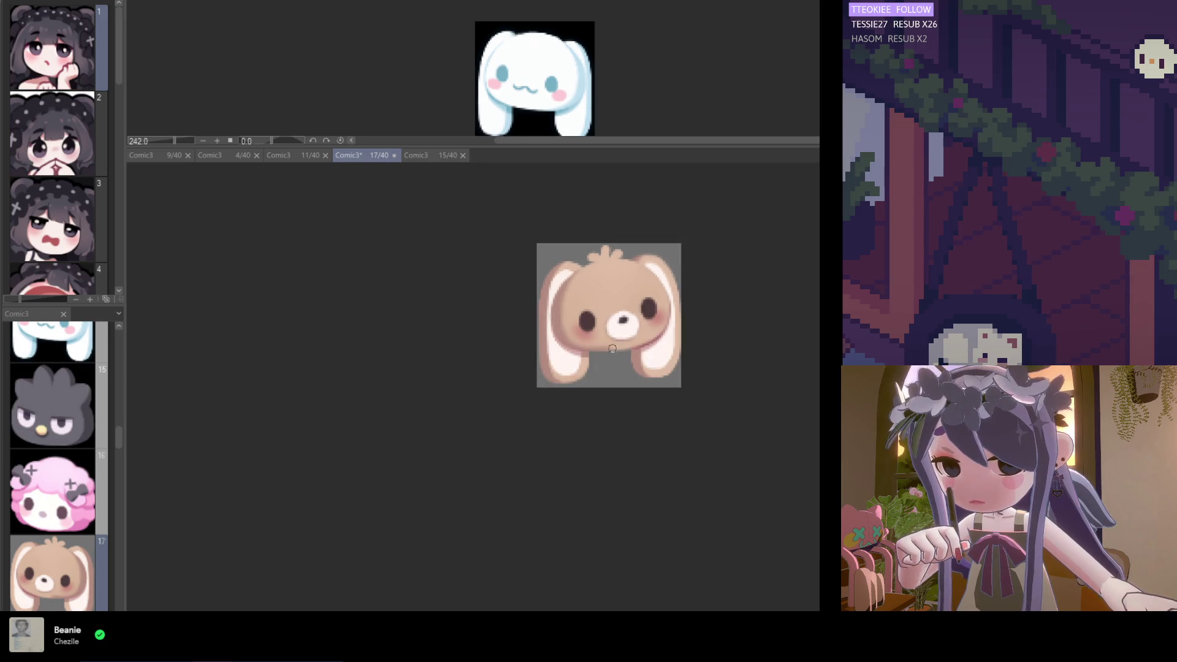
scroll(662, 319, up, 1)
scroll(662, 319, up, 4)
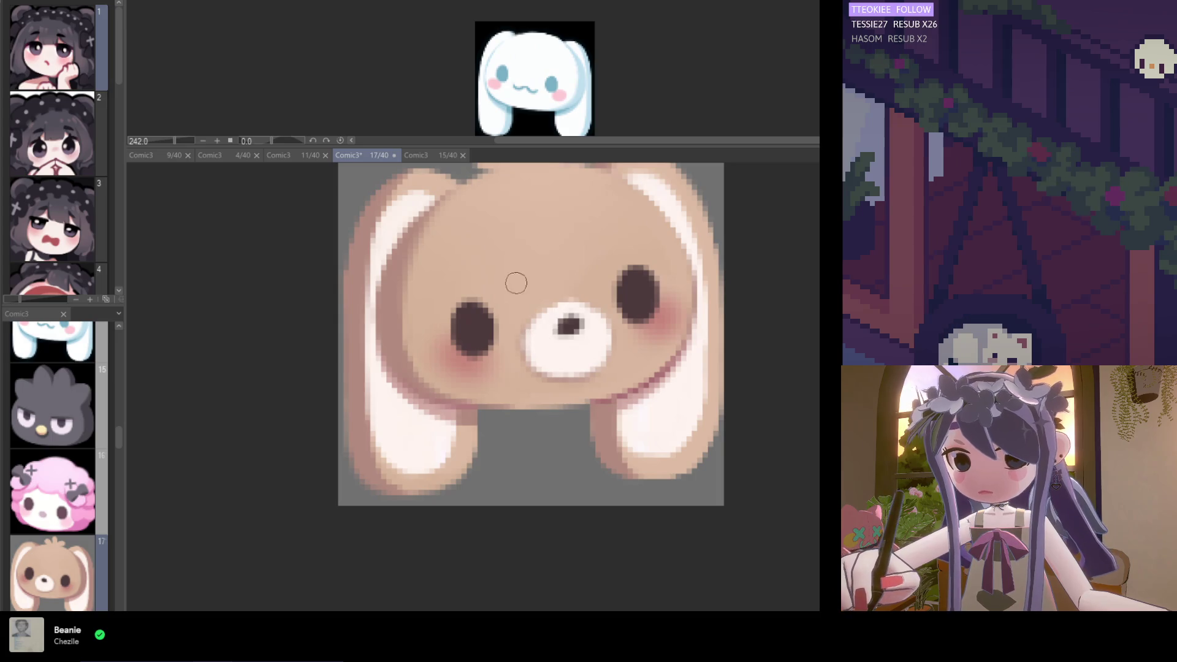
scroll(547, 255, down, 3)
scroll(536, 340, up, 3)
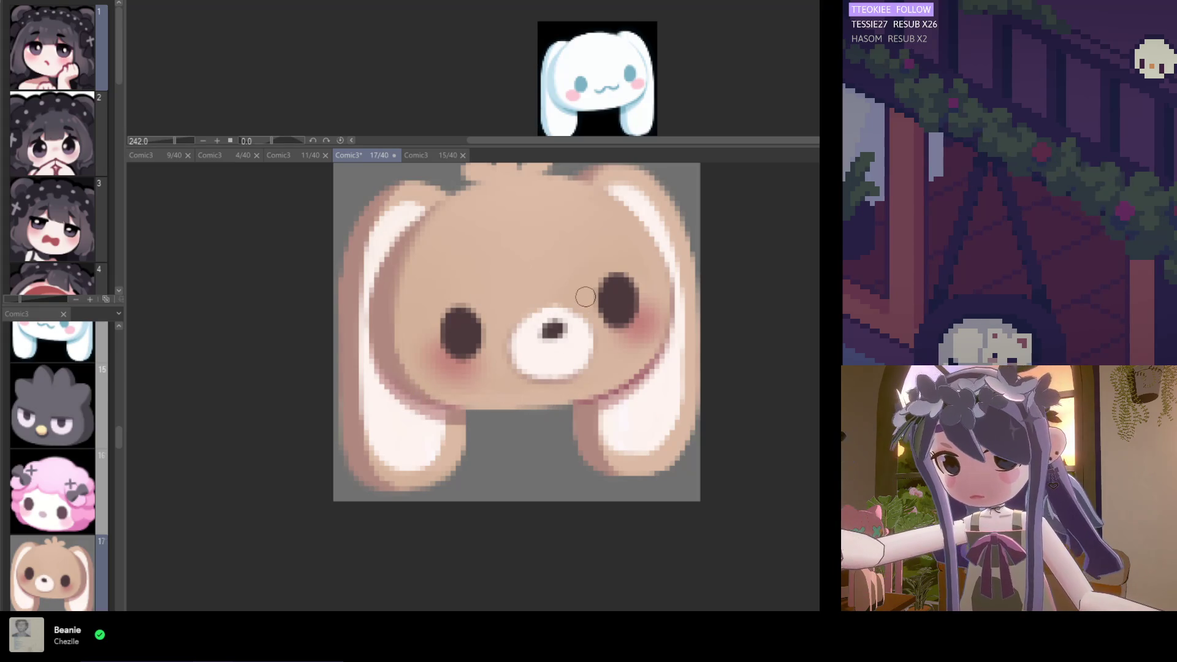
scroll(528, 394, down, 1)
scroll(527, 395, up, 1)
scroll(515, 368, down, 2)
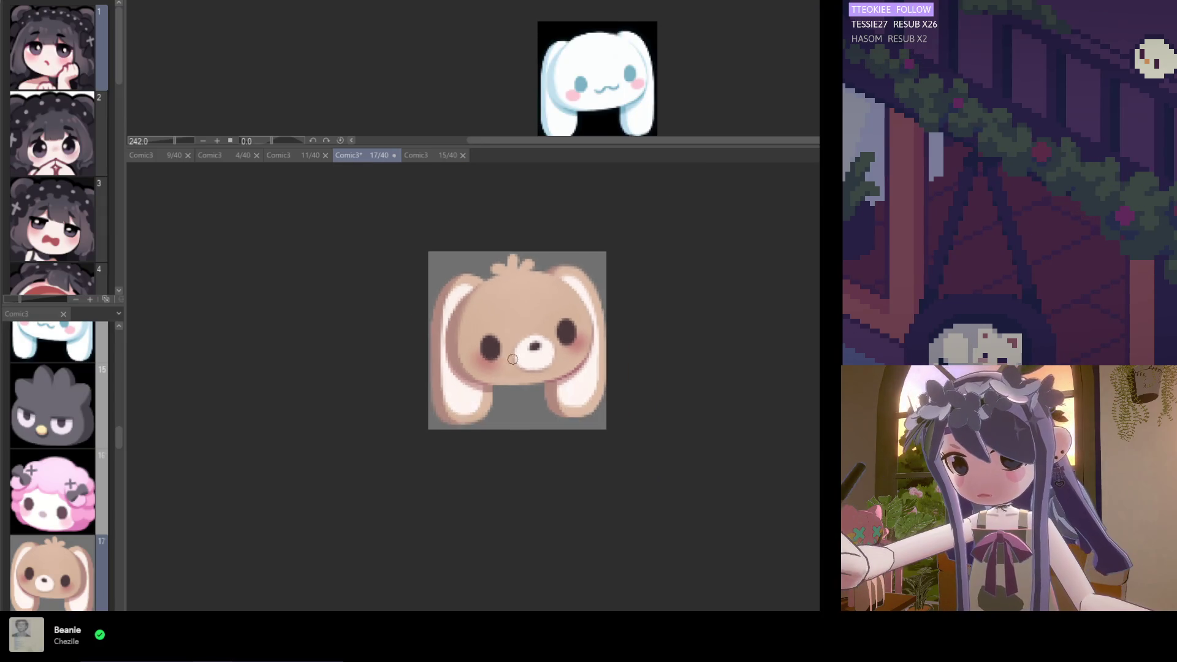
scroll(492, 353, up, 2)
key(ctrl+s)
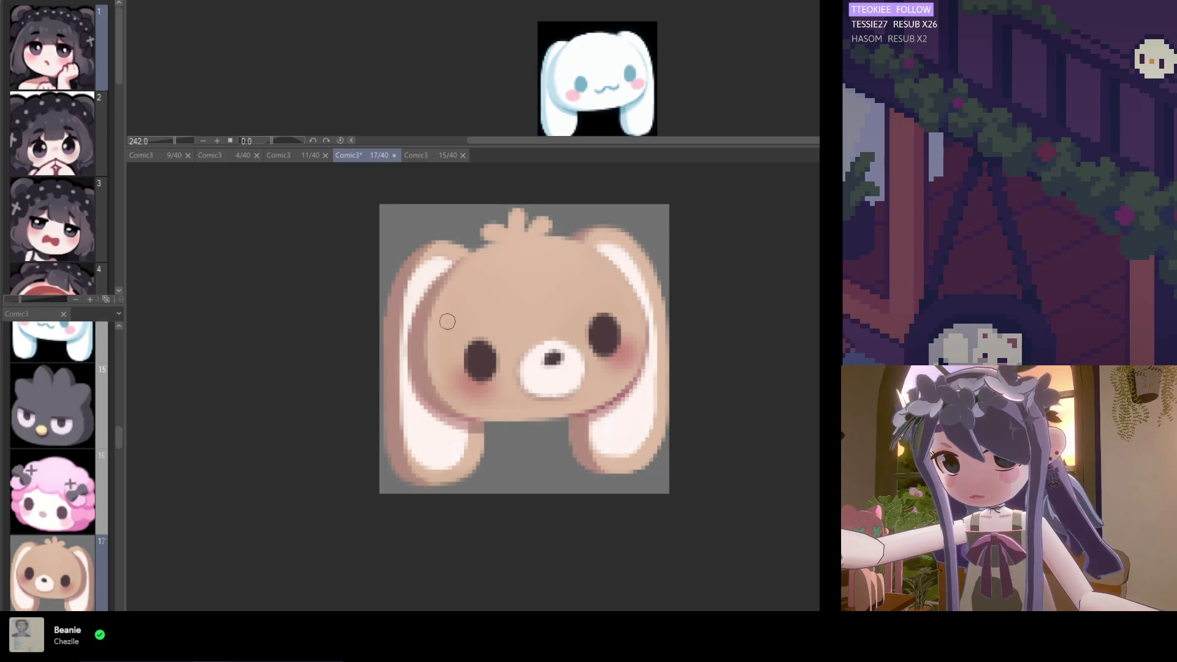
key(ctrl+s)
scroll(312, 310, down, 3)
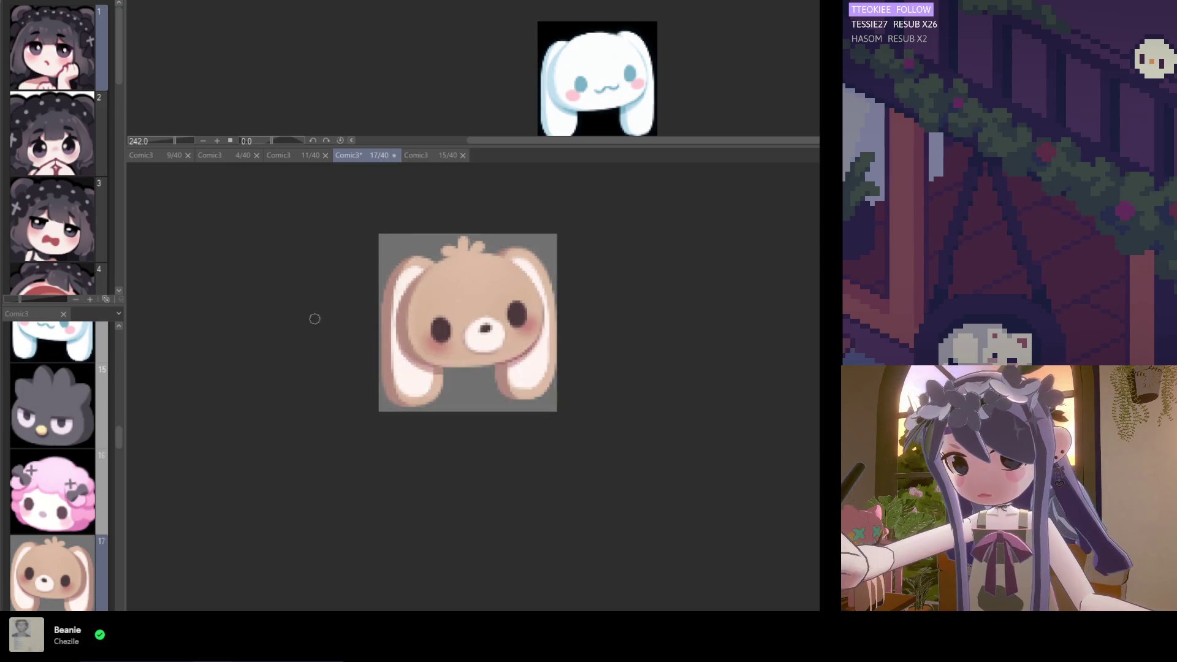
scroll(381, 349, up, 2)
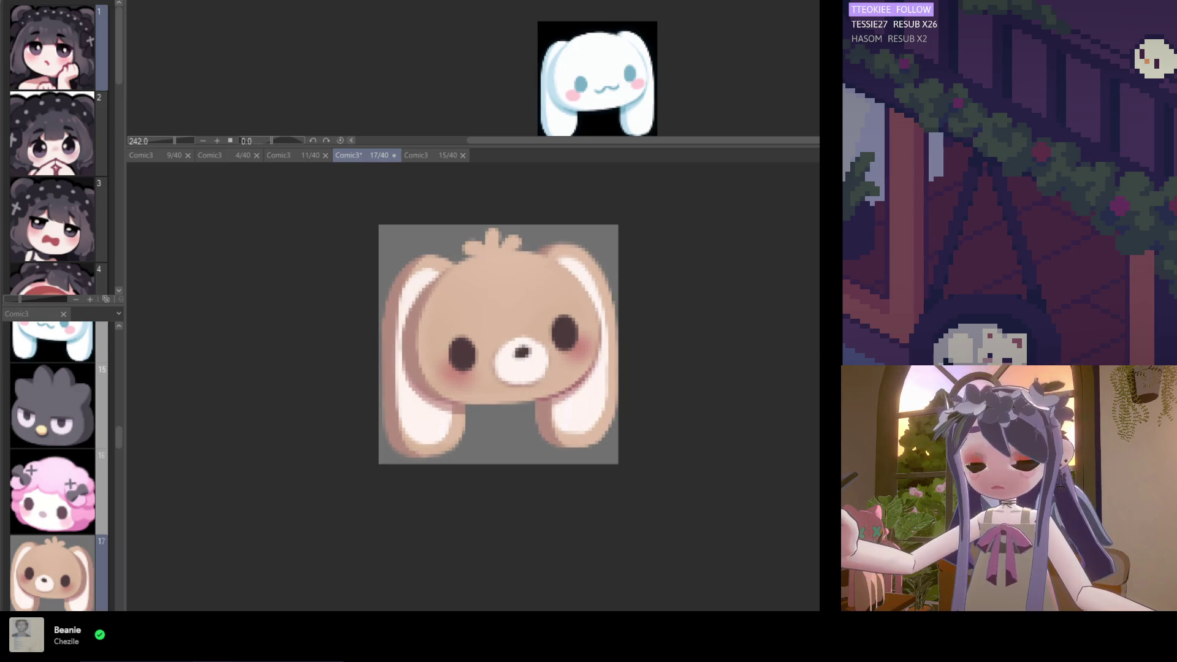
scroll(461, 337, up, 1)
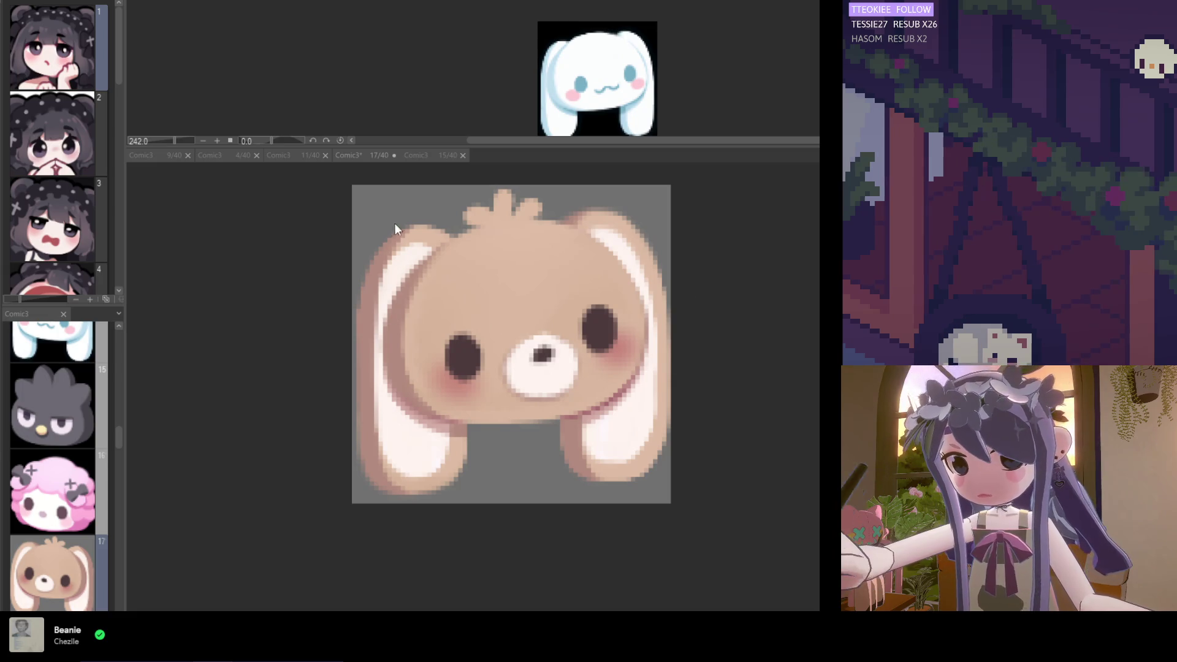
Trace a dark outline around the left ear's top, bottom and inner edge
mouse_move(414, 222)
mouse_down()
mouse_move(457, 234)
mouse_move(371, 260)
mouse_up()
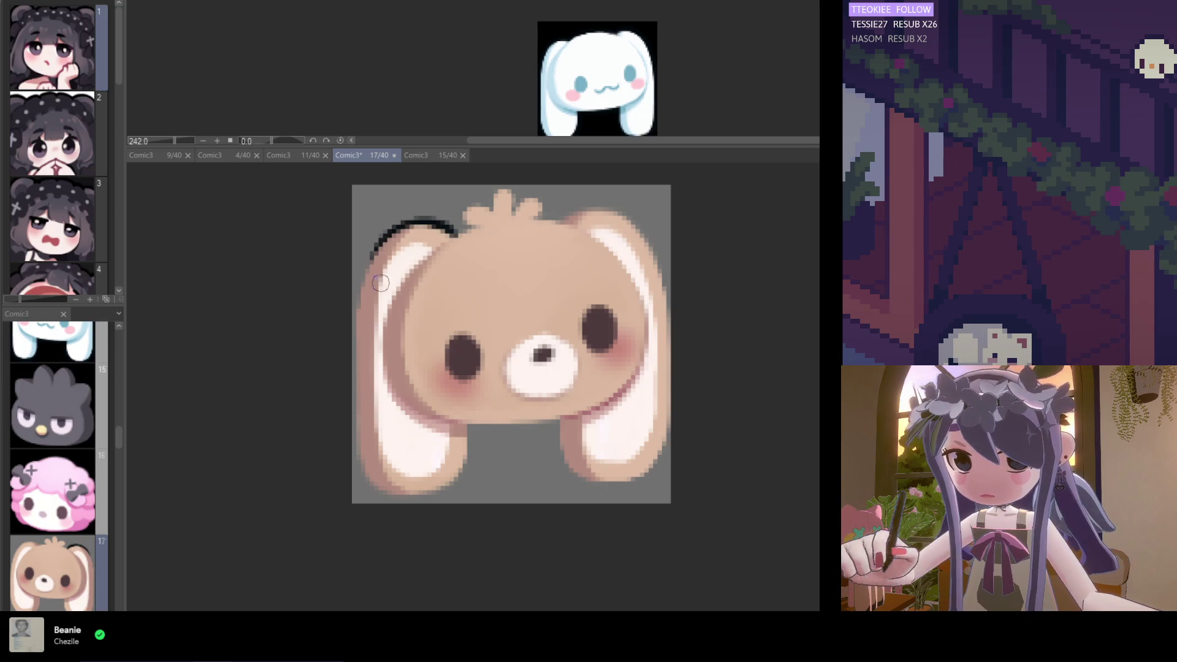
mouse_move(407, 222)
mouse_down()
mouse_move(358, 279)
mouse_move(353, 337)
mouse_move(360, 466)
mouse_move(377, 493)
mouse_move(390, 468)
mouse_move(414, 476)
mouse_up()
key(ctrl+z)
mouse_move(357, 438)
mouse_down()
mouse_move(399, 485)
mouse_move(457, 486)
mouse_move(461, 463)
mouse_up()
mouse_move(407, 499)
mouse_down()
mouse_move(456, 486)
mouse_move(466, 422)
mouse_move(469, 472)
mouse_up()
drag(468, 426, 455, 491)
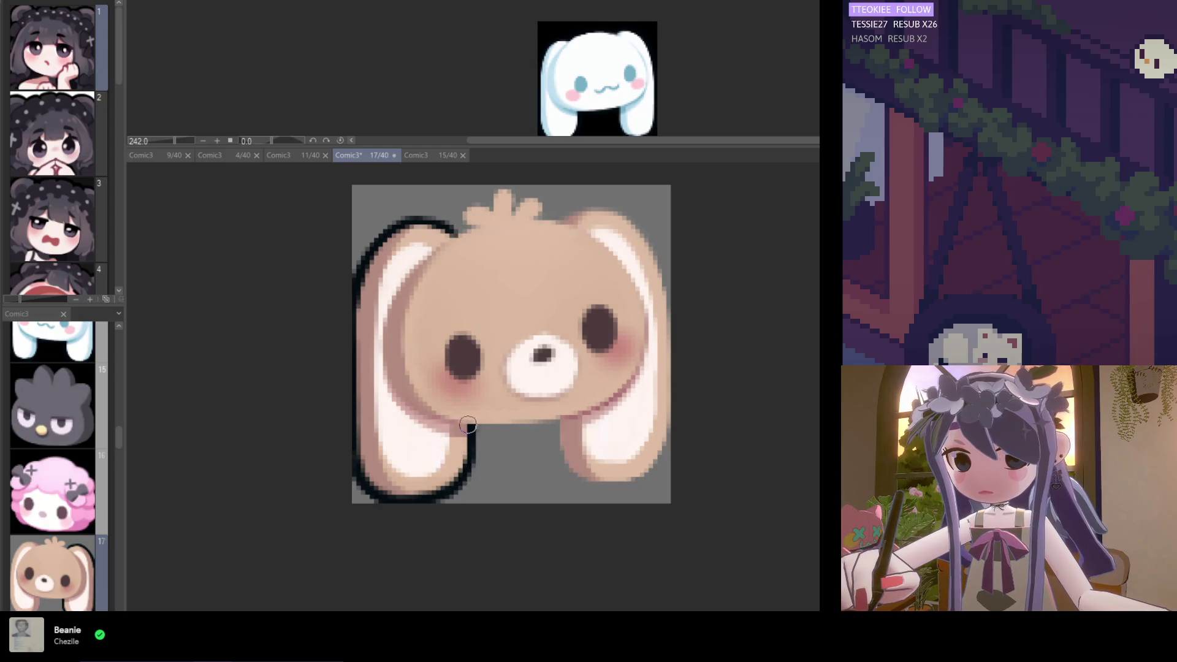
drag(475, 417, 466, 469)
Outline the underside of the head and the right ear's inner, bottom, outer and top edges
mouse_move(474, 417)
mouse_down()
mouse_move(468, 469)
mouse_move(472, 445)
mouse_move(570, 412)
mouse_up()
mouse_move(503, 426)
mouse_down()
mouse_move(595, 405)
mouse_move(568, 463)
mouse_up()
drag(558, 420, 578, 475)
mouse_move(561, 423)
mouse_down()
mouse_move(579, 478)
mouse_move(620, 490)
mouse_move(634, 481)
mouse_up()
mouse_move(555, 450)
mouse_down()
mouse_move(588, 491)
mouse_move(635, 485)
mouse_move(653, 454)
mouse_up()
key(ctrl+z)
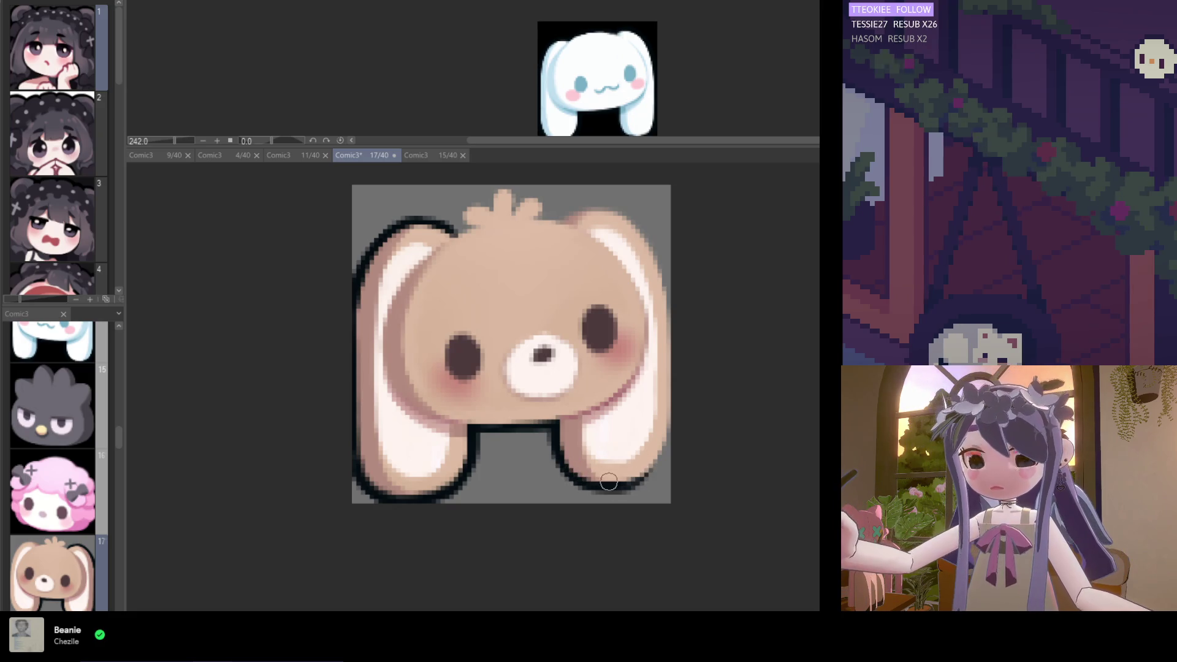
drag(613, 490, 670, 428)
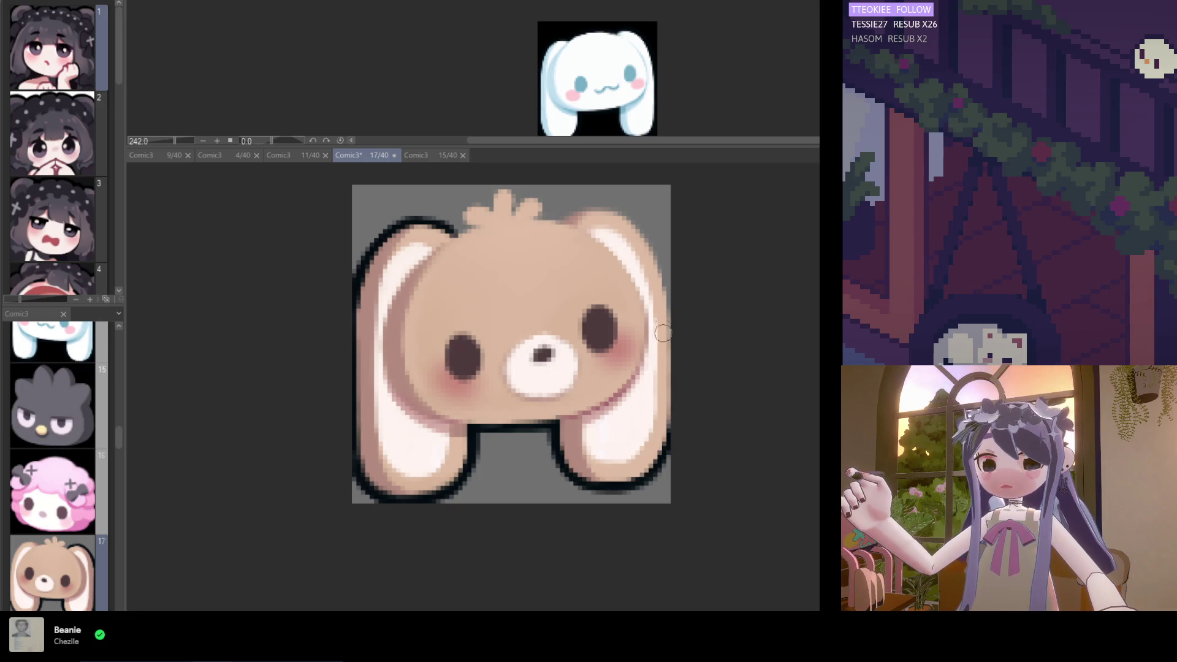
mouse_move(625, 215)
mouse_down()
mouse_move(555, 219)
mouse_move(650, 245)
mouse_move(669, 306)
mouse_up()
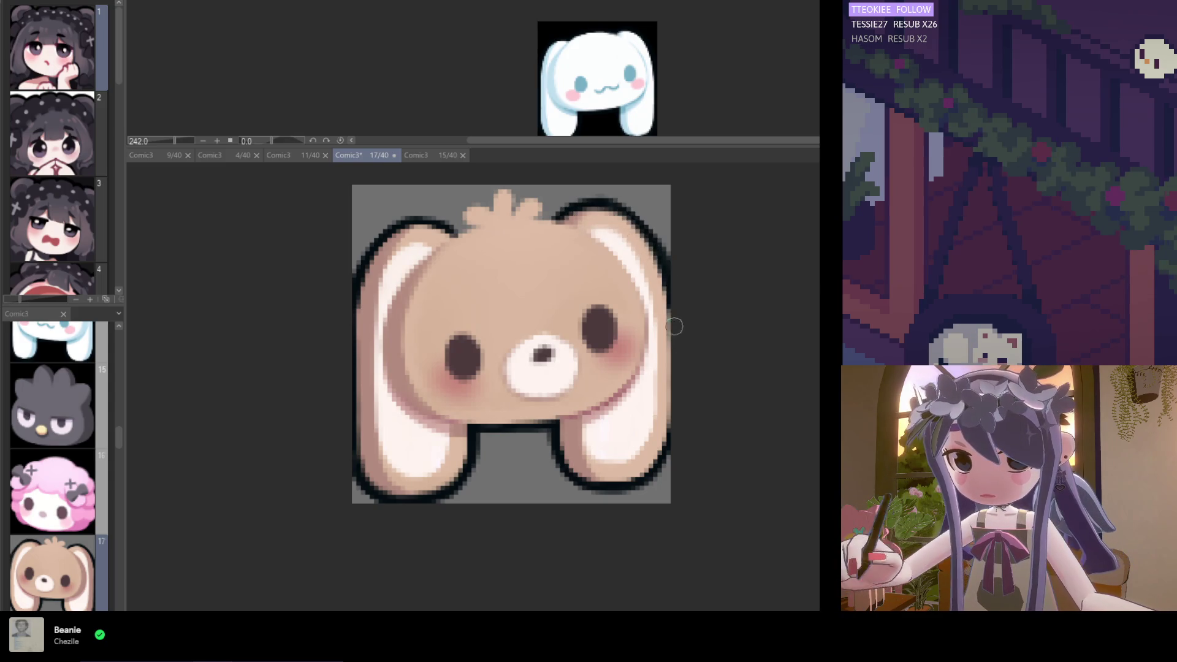
Flip the view to check the outline, retouch the left ear's top, and save
key(h)
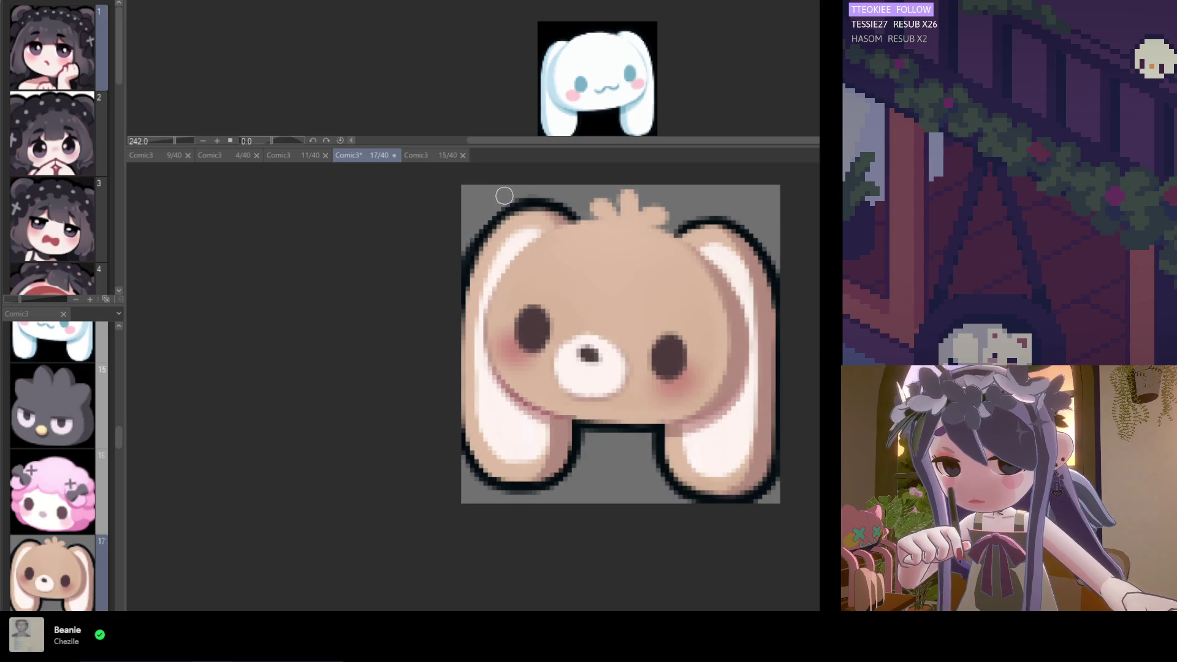
mouse_move(467, 289)
mouse_down()
mouse_move(517, 206)
mouse_move(599, 216)
mouse_move(680, 244)
mouse_move(613, 190)
mouse_move(618, 203)
mouse_move(631, 193)
mouse_move(613, 193)
mouse_move(620, 212)
mouse_move(585, 200)
mouse_move(593, 213)
mouse_up()
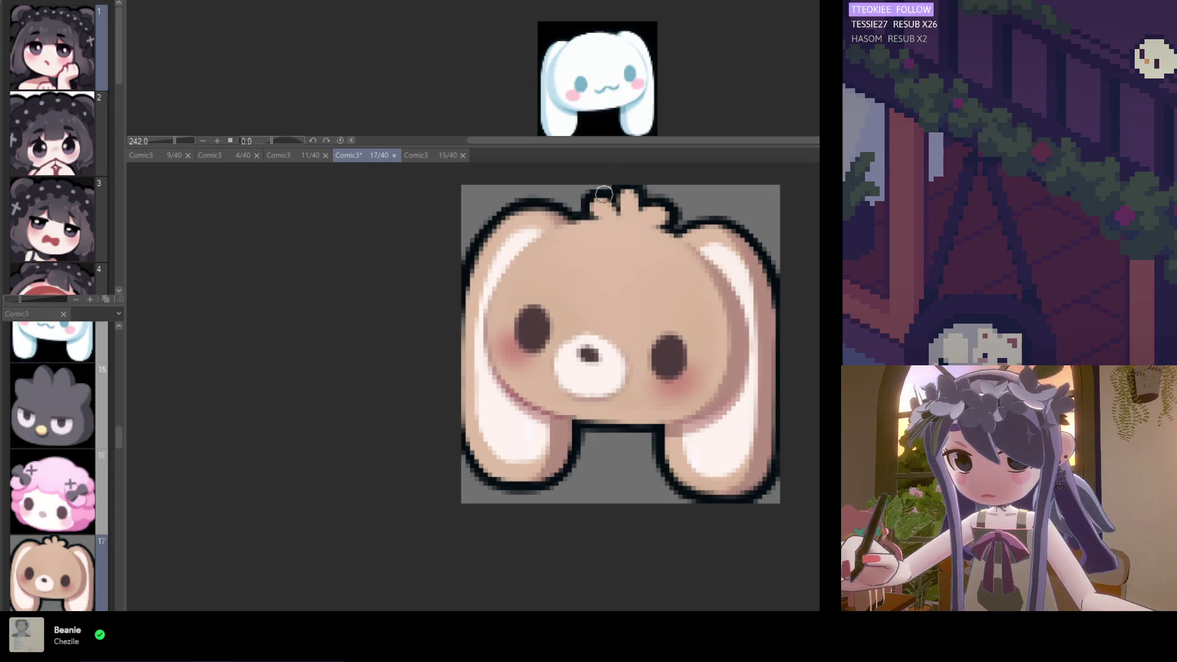
key(ctrl+z)
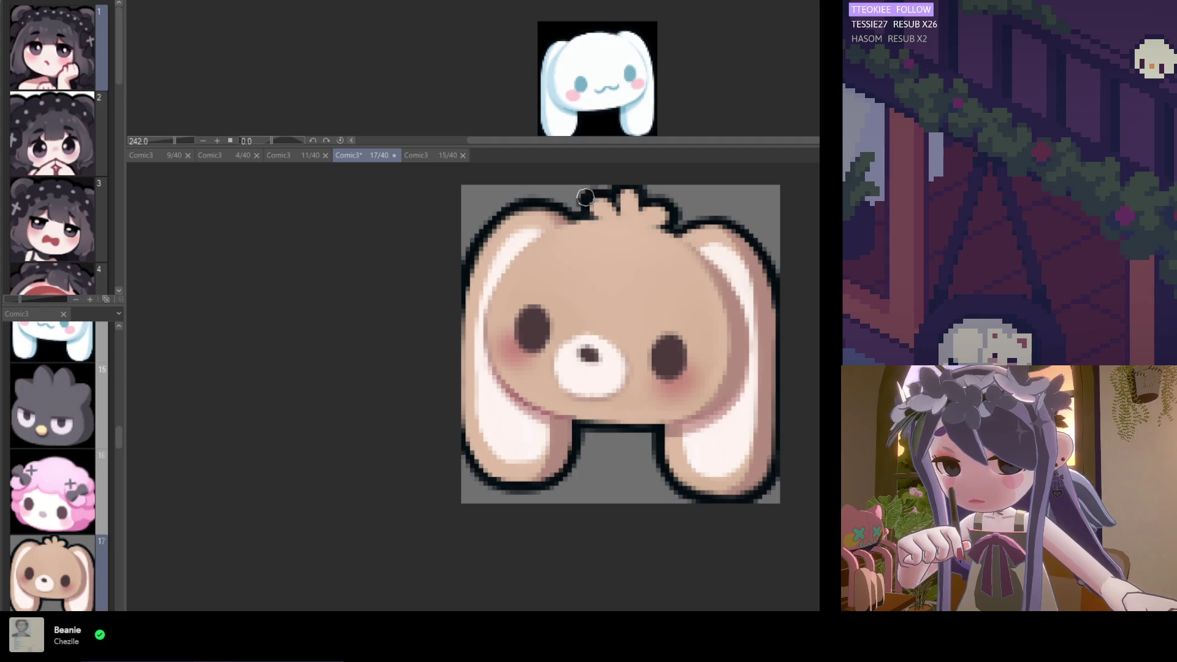
key(ctrl+s)
scroll(585, 337, down, 3)
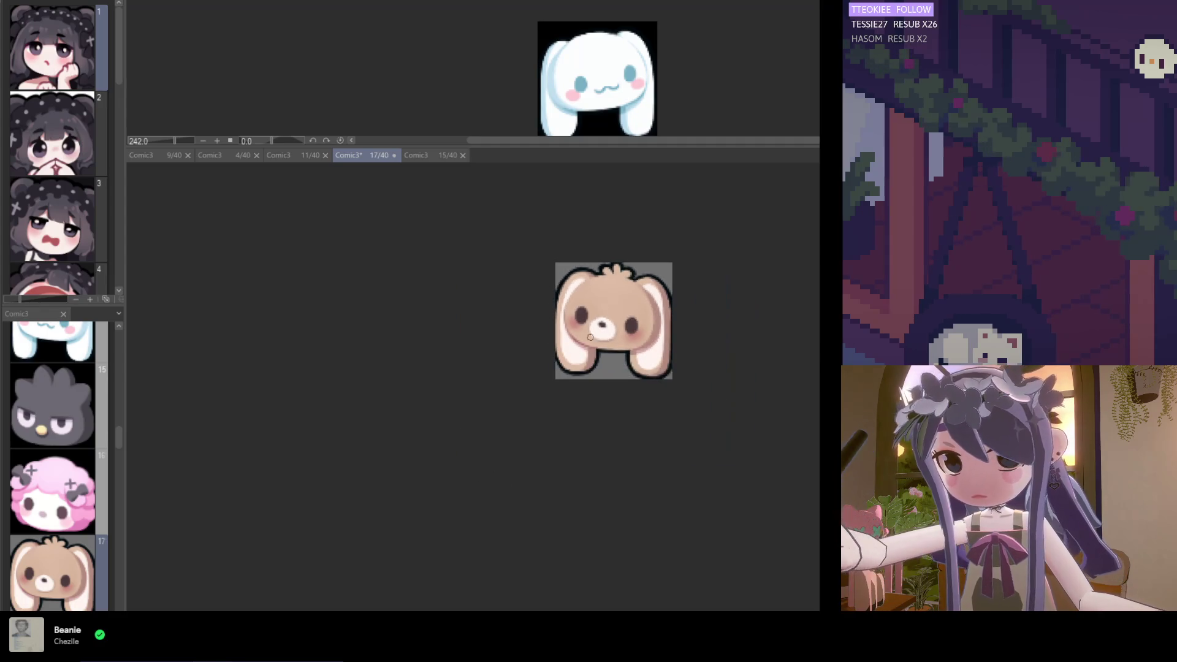
scroll(516, 305, up, 5)
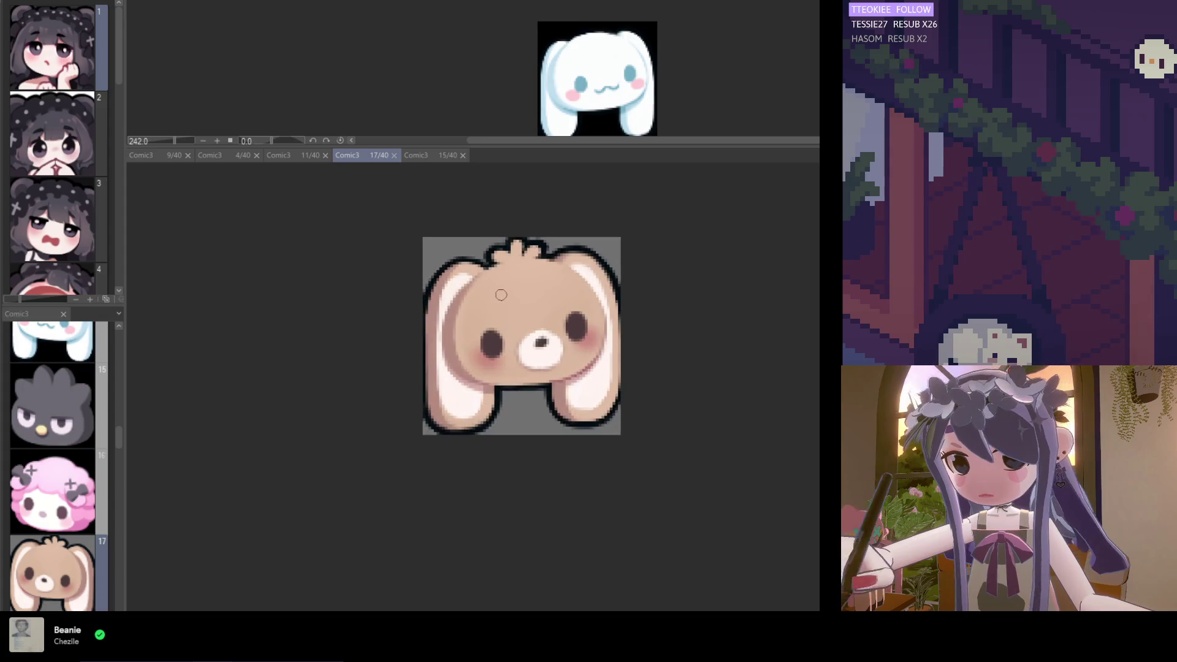
scroll(495, 302, down, 2)
scroll(490, 300, up, 2)
scroll(480, 299, down, 2)
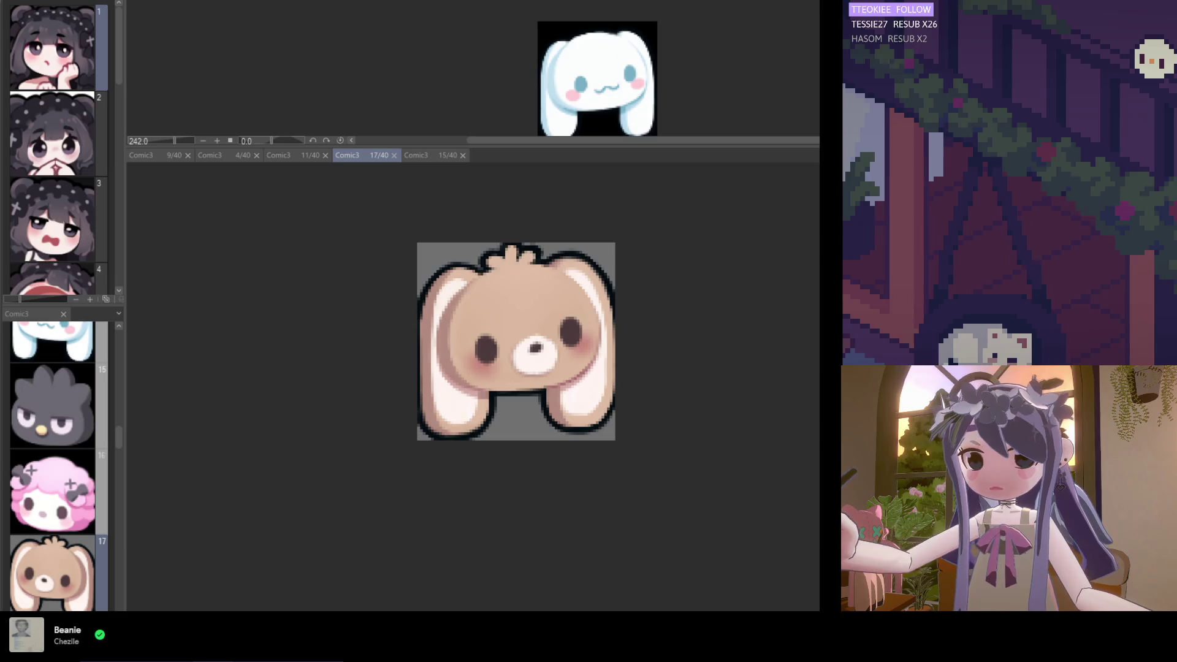
drag(465, 281, 438, 385)
key(ctrl+z)
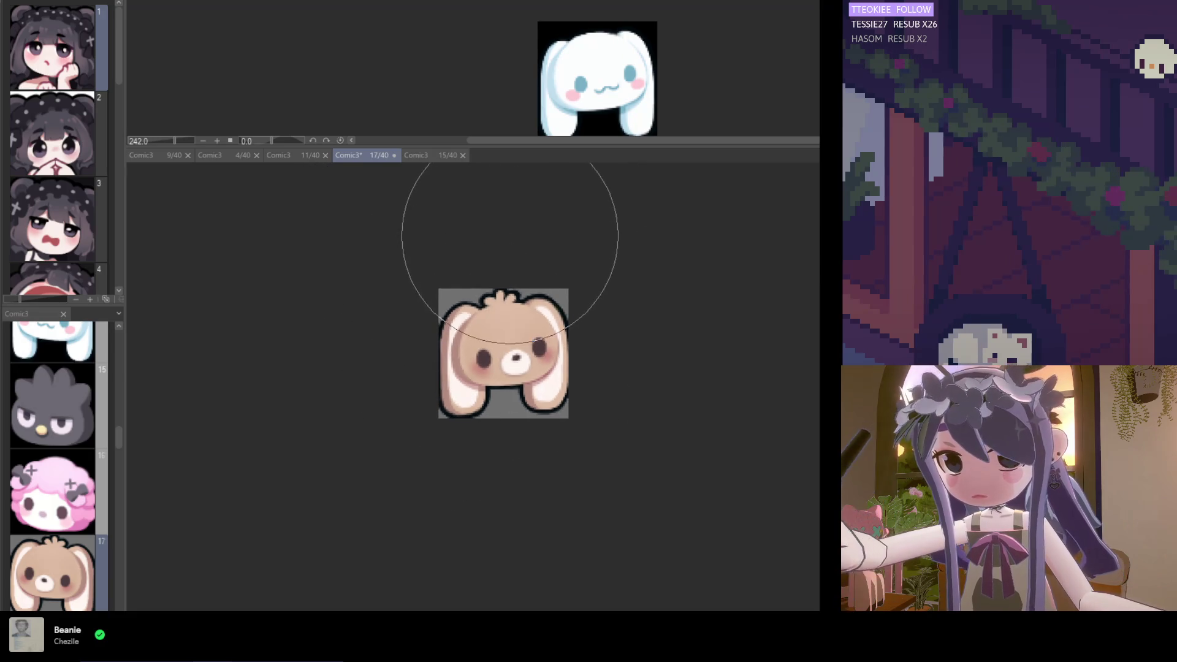
scroll(495, 283, up, 1)
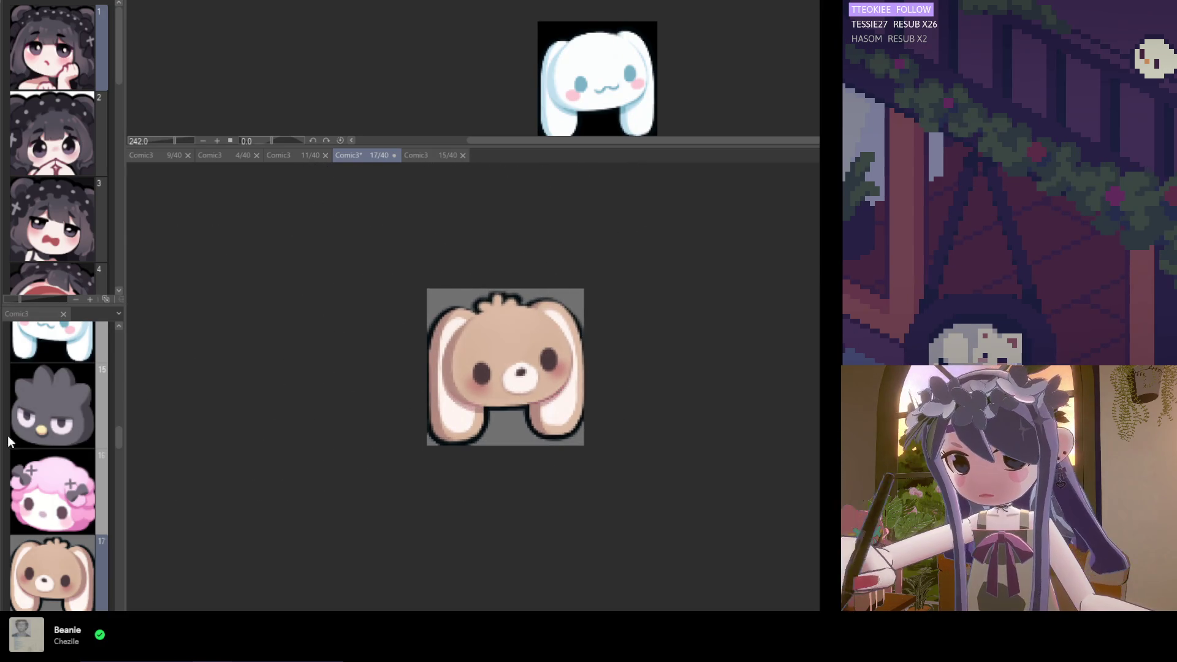
scroll(506, 288, up, 3)
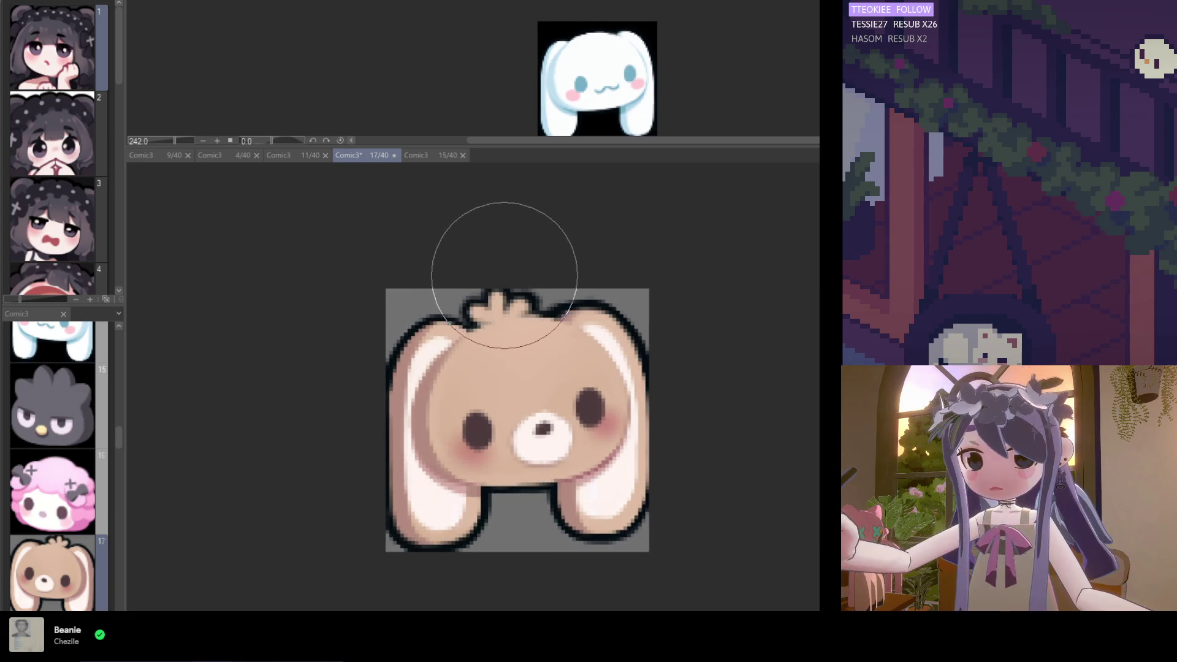
scroll(499, 245, down, 1)
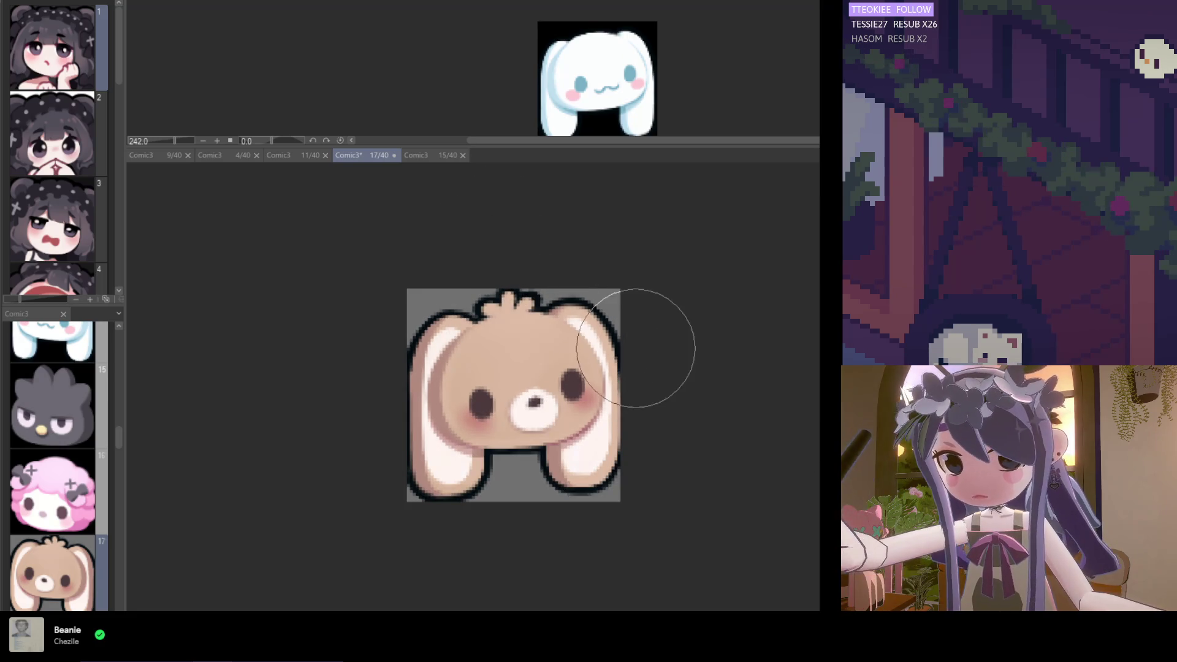
scroll(556, 336, up, 1)
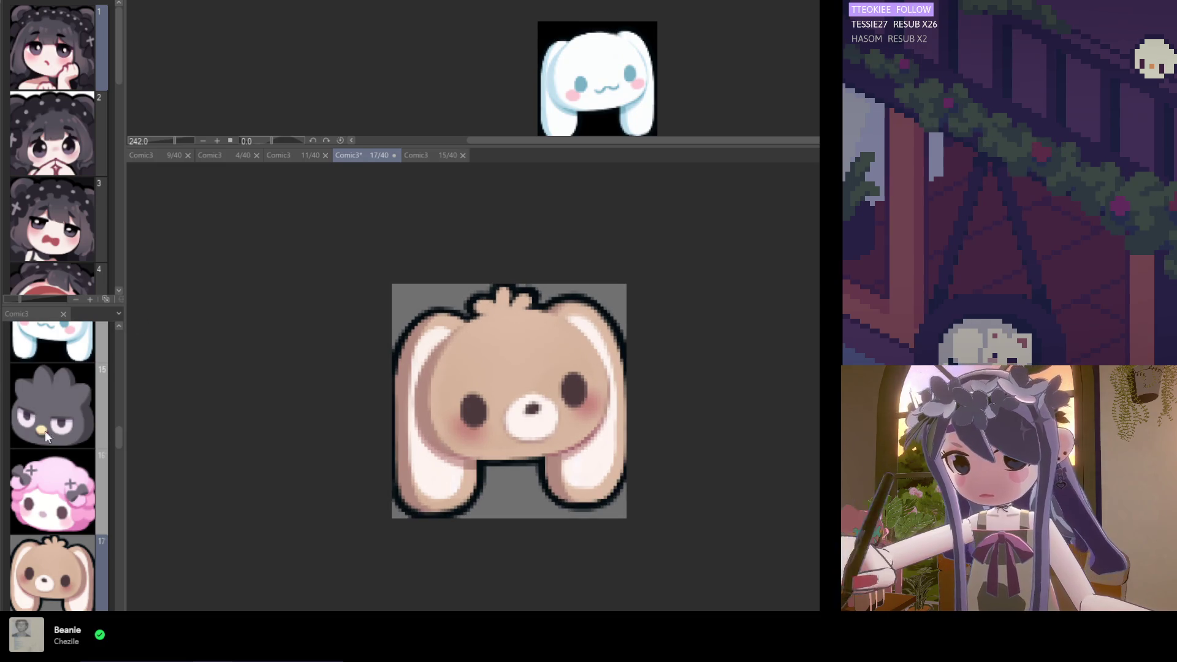
drag(117, 434, 120, 450)
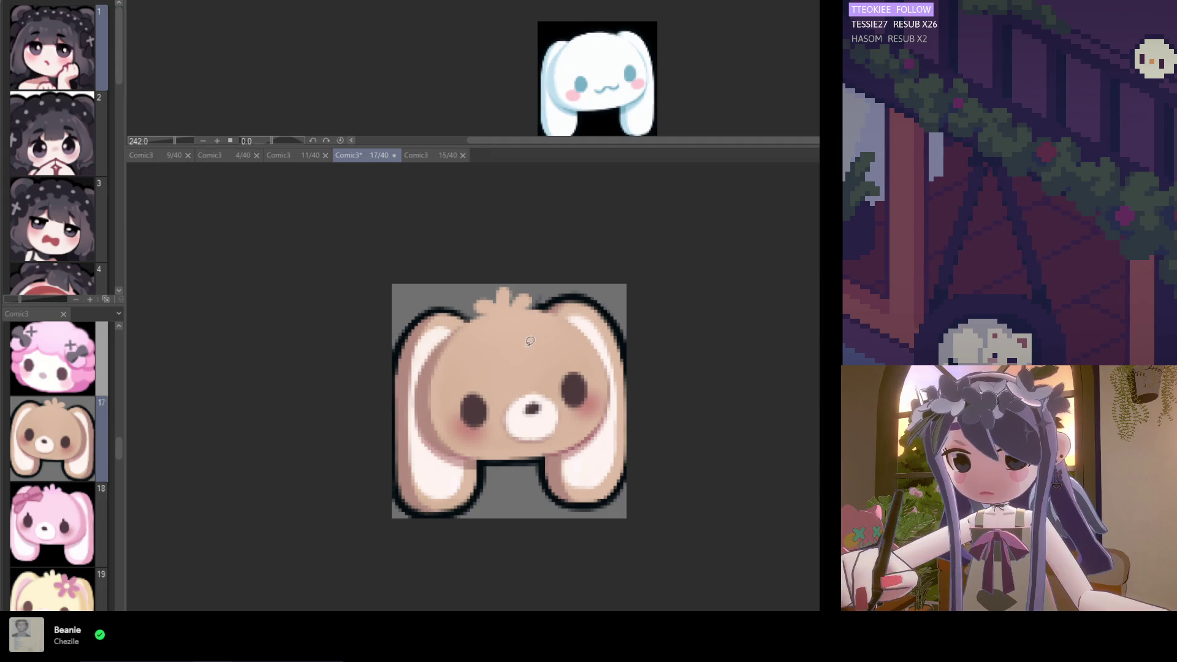
Lasso the tuft area on top of the head, free-transform it, and deselect
drag(493, 328, 512, 328)
click(568, 349)
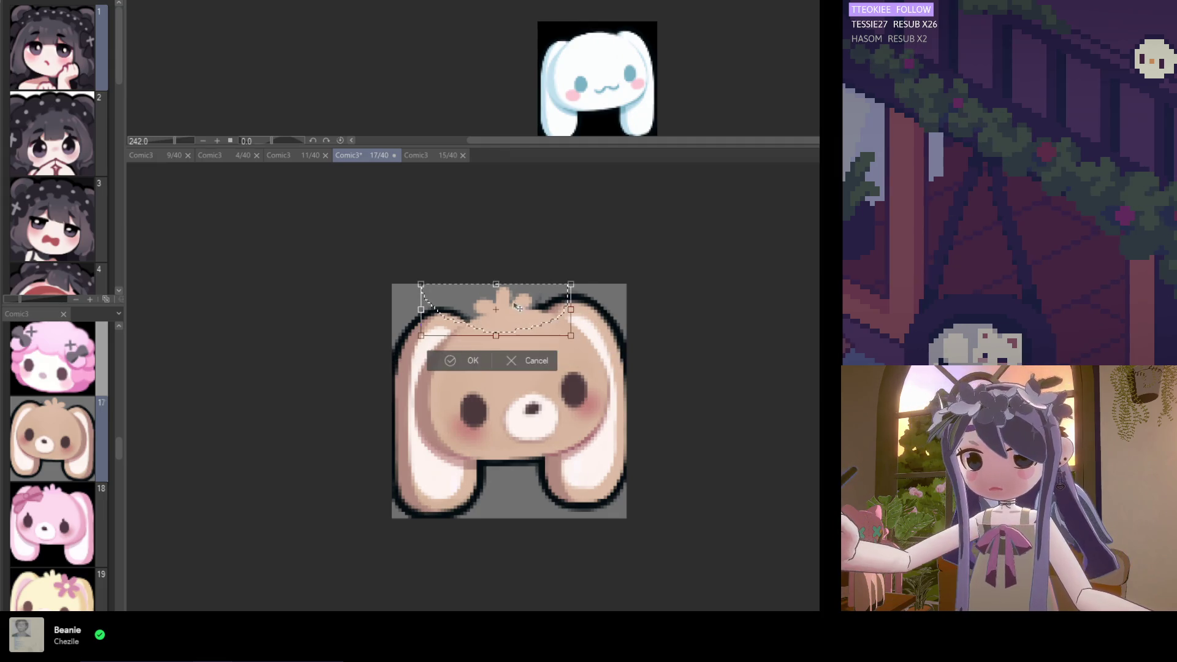
scroll(521, 318, up, 2)
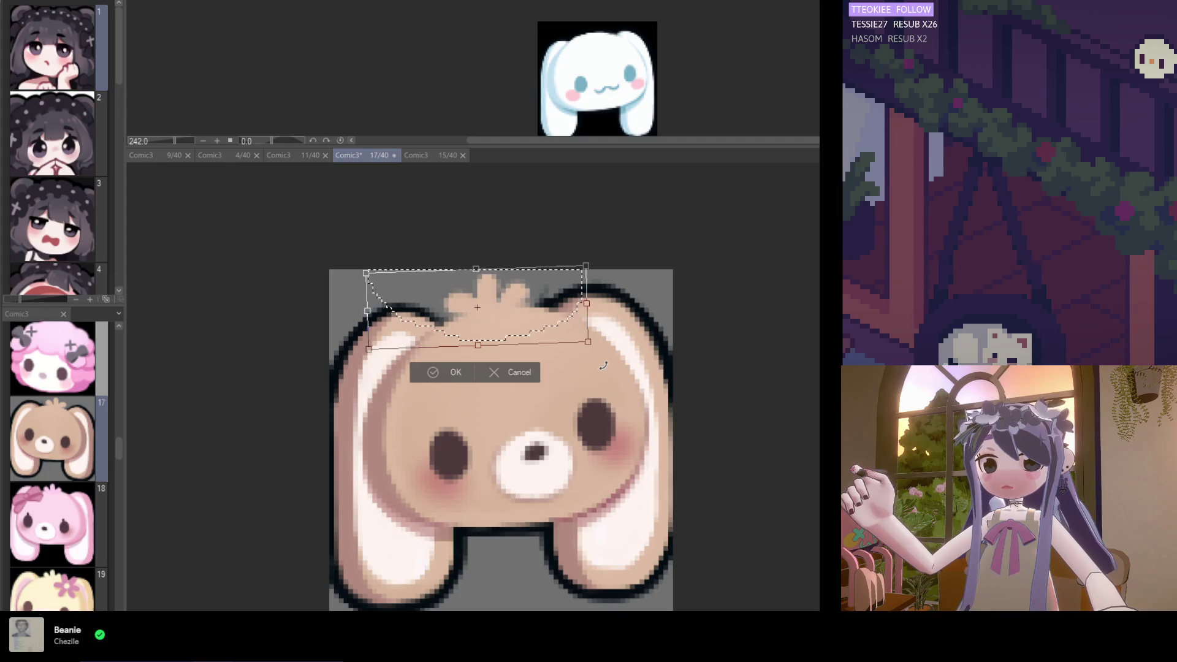
click(454, 372)
key(ctrl+d)
scroll(456, 393, down, 2)
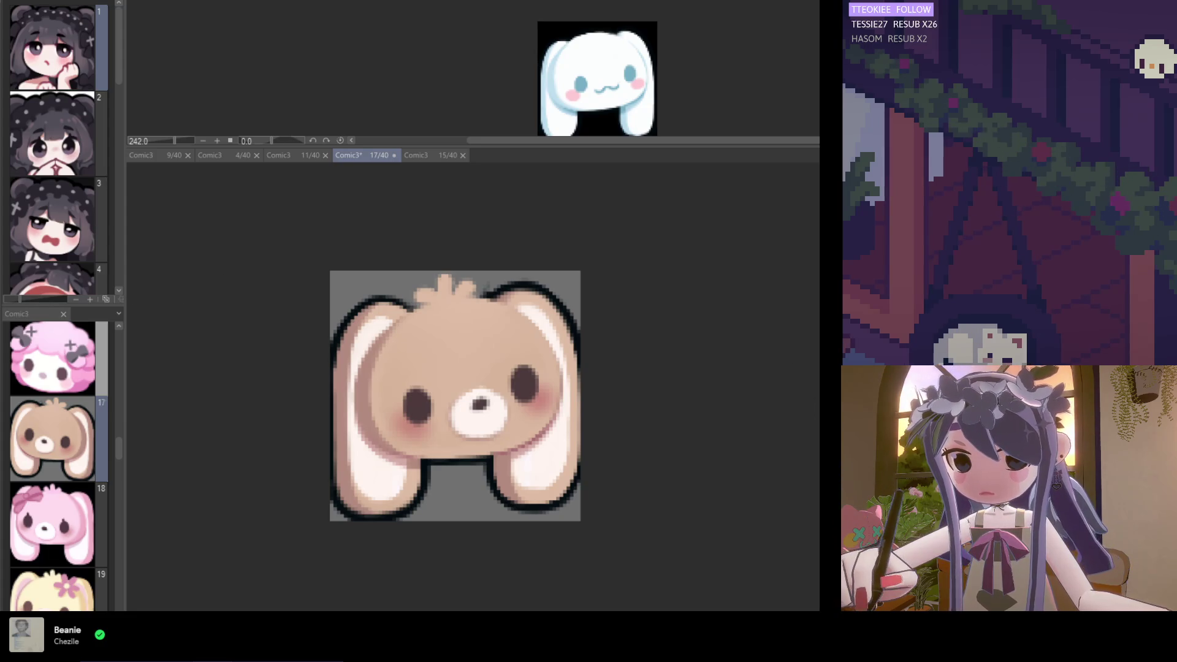
scroll(488, 336, up, 1)
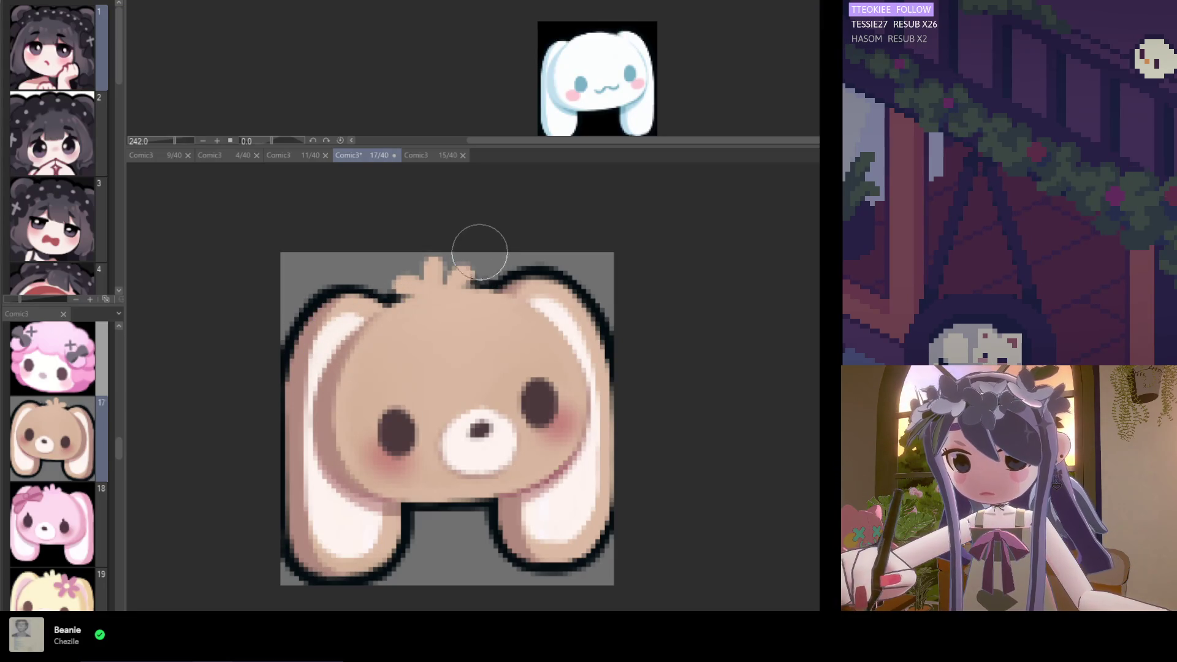
With a smaller brush, paint a dark line along the left side of the head tuft
key(bracketleft)
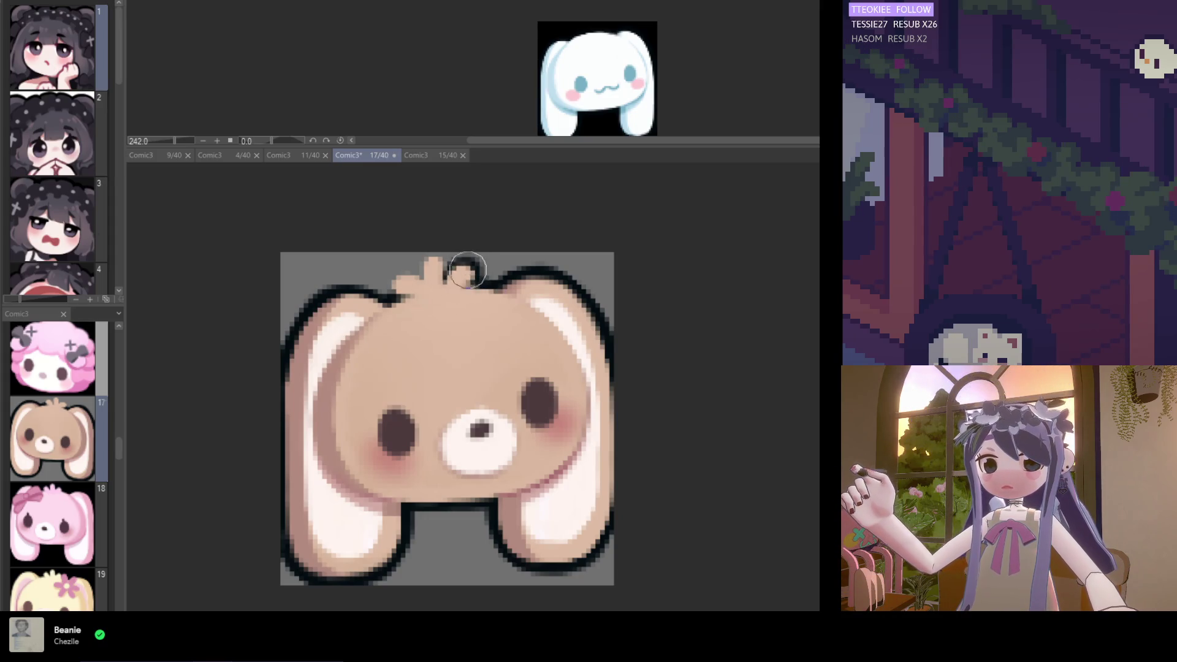
mouse_move(418, 279)
mouse_down()
mouse_move(428, 258)
mouse_move(399, 279)
mouse_move(415, 281)
mouse_up()
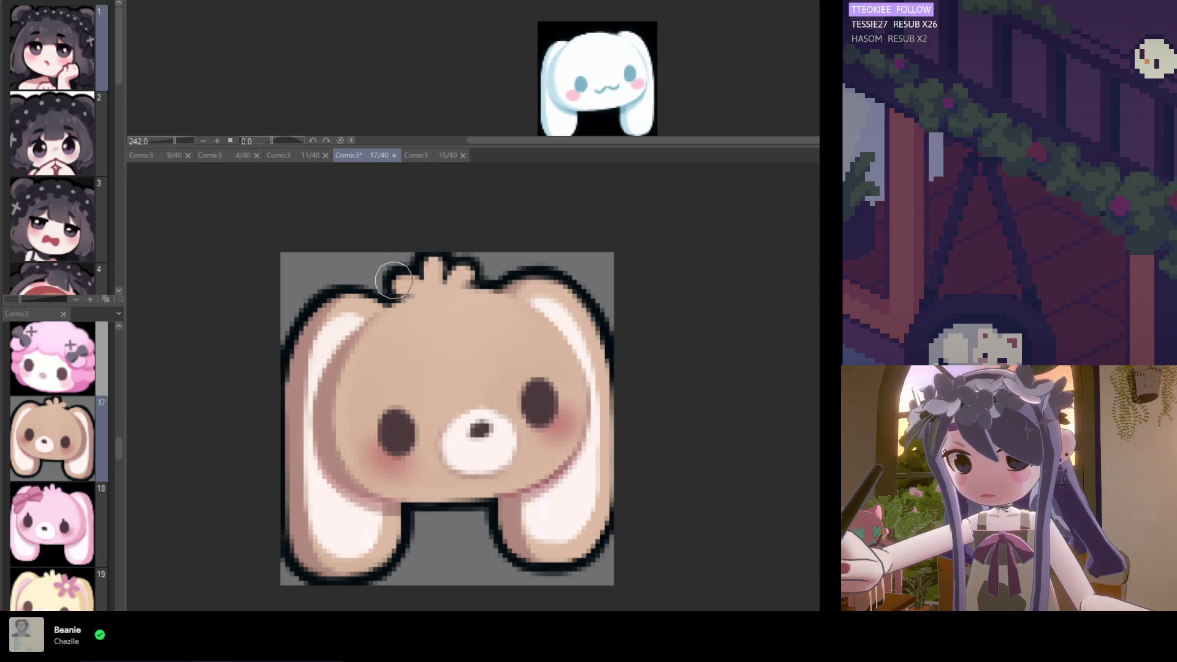
scroll(463, 342, down, 3)
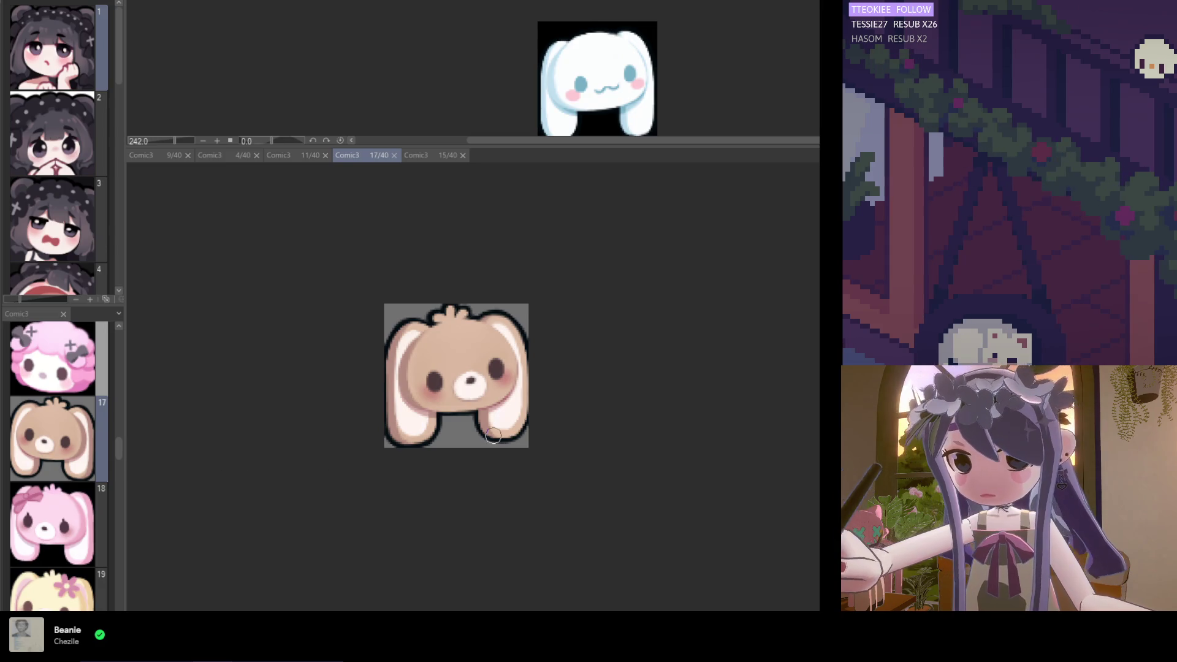
Mirror the canvas to check the outlined bunny and undo the last edit
scroll(453, 418, up, 2)
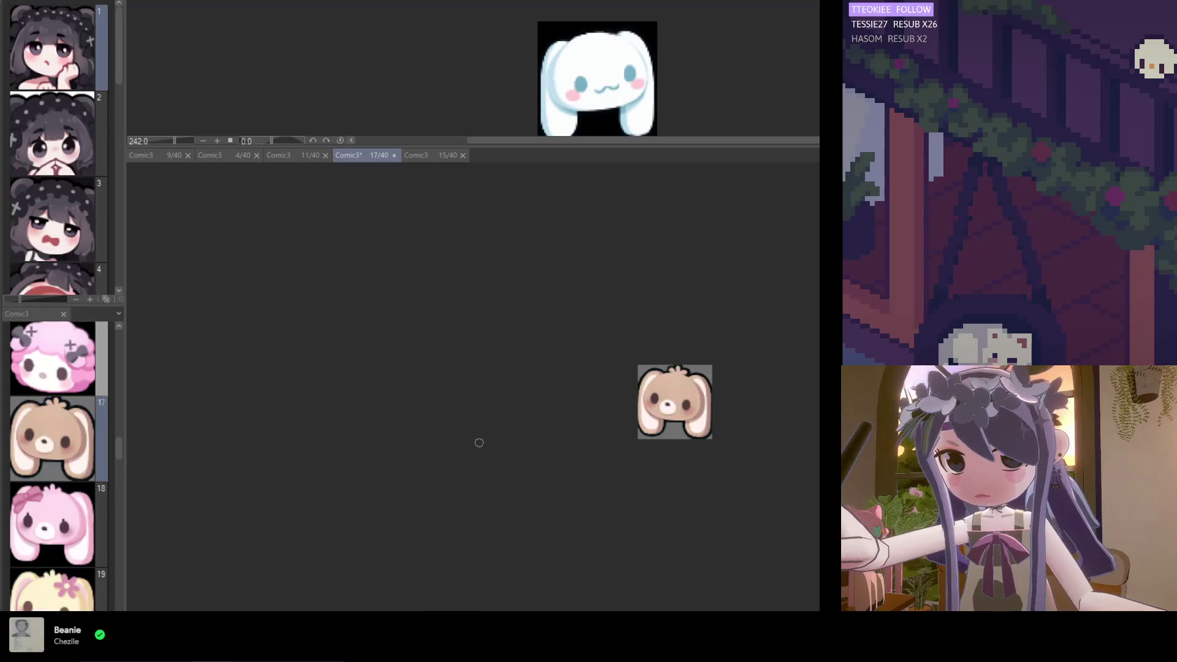
scroll(479, 442, down, 1)
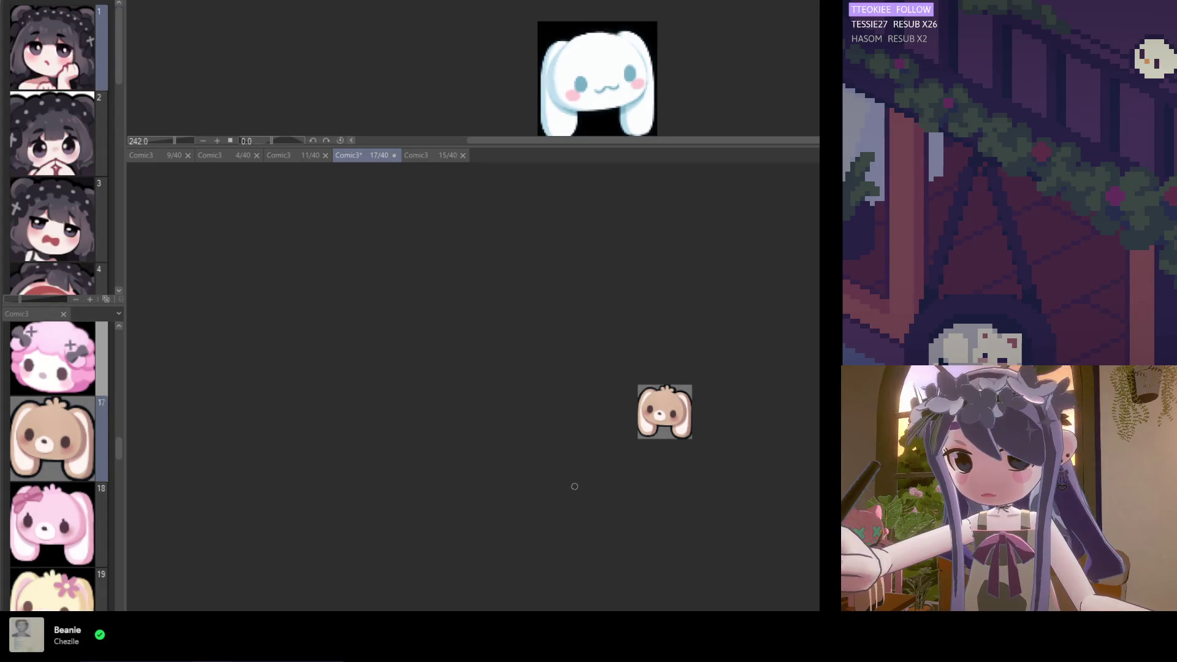
scroll(681, 433, up, 6)
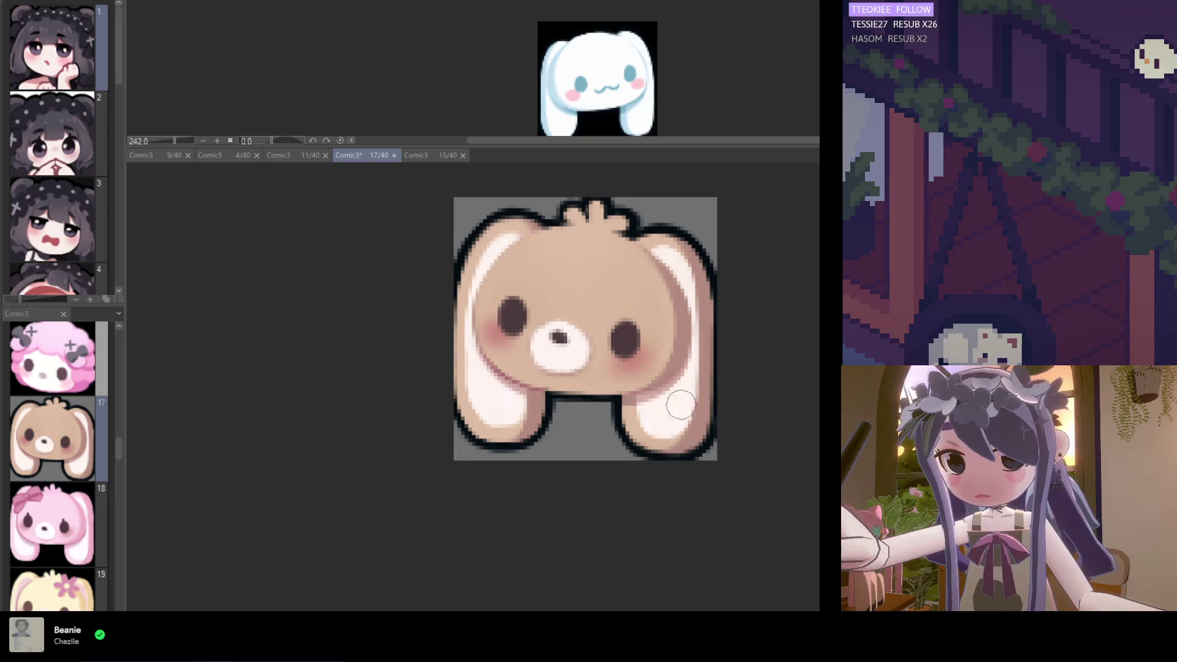
key(h)
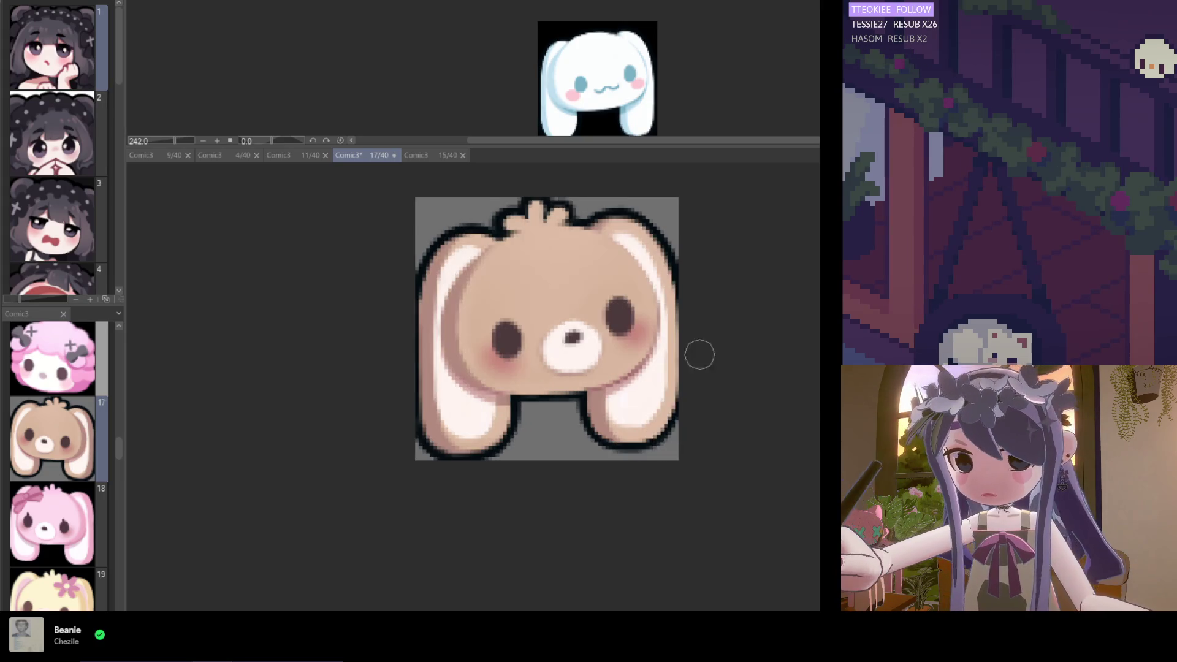
scroll(678, 536, down, 3)
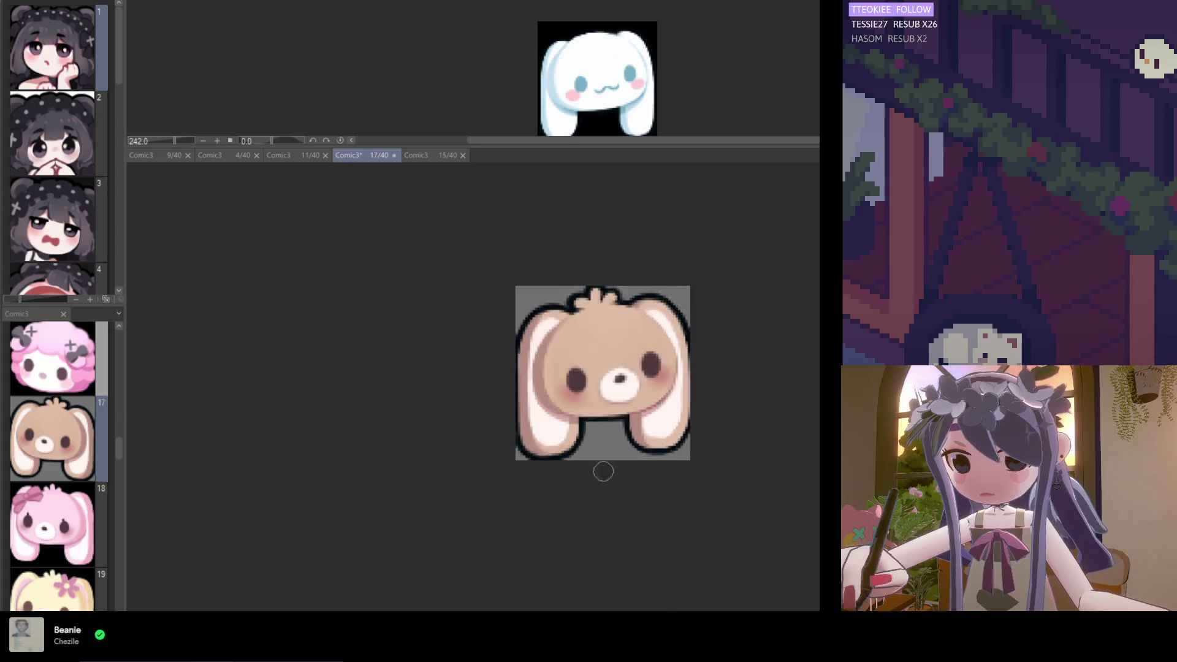
scroll(607, 473, up, 5)
scroll(538, 420, up, 1)
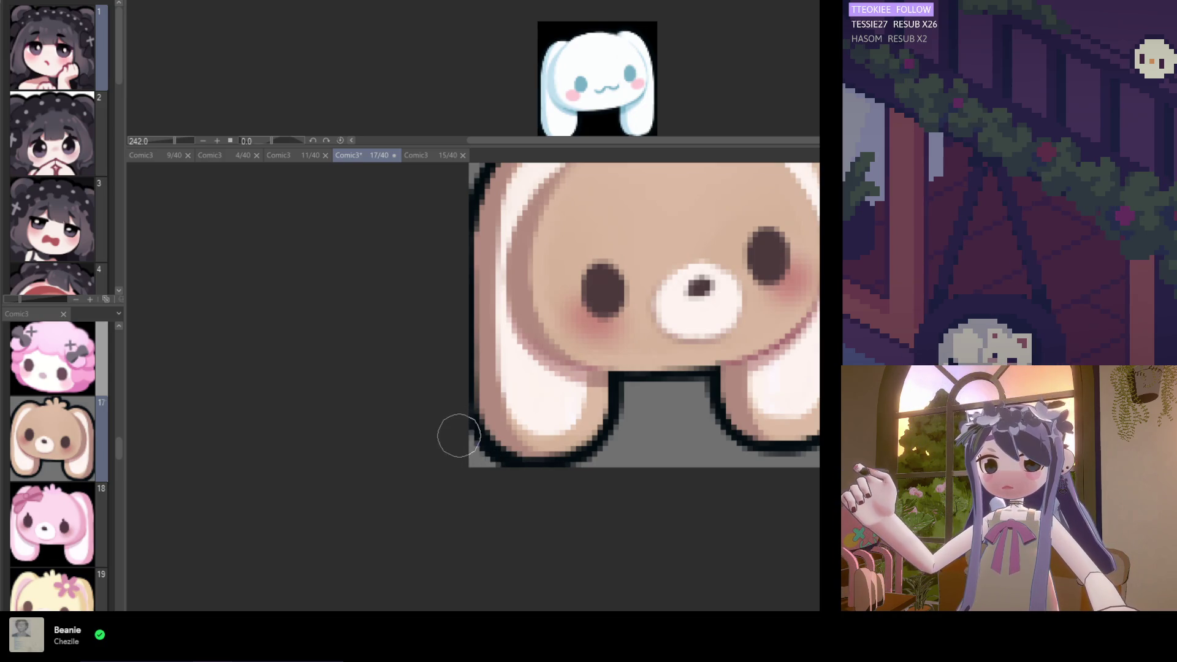
scroll(558, 490, down, 5)
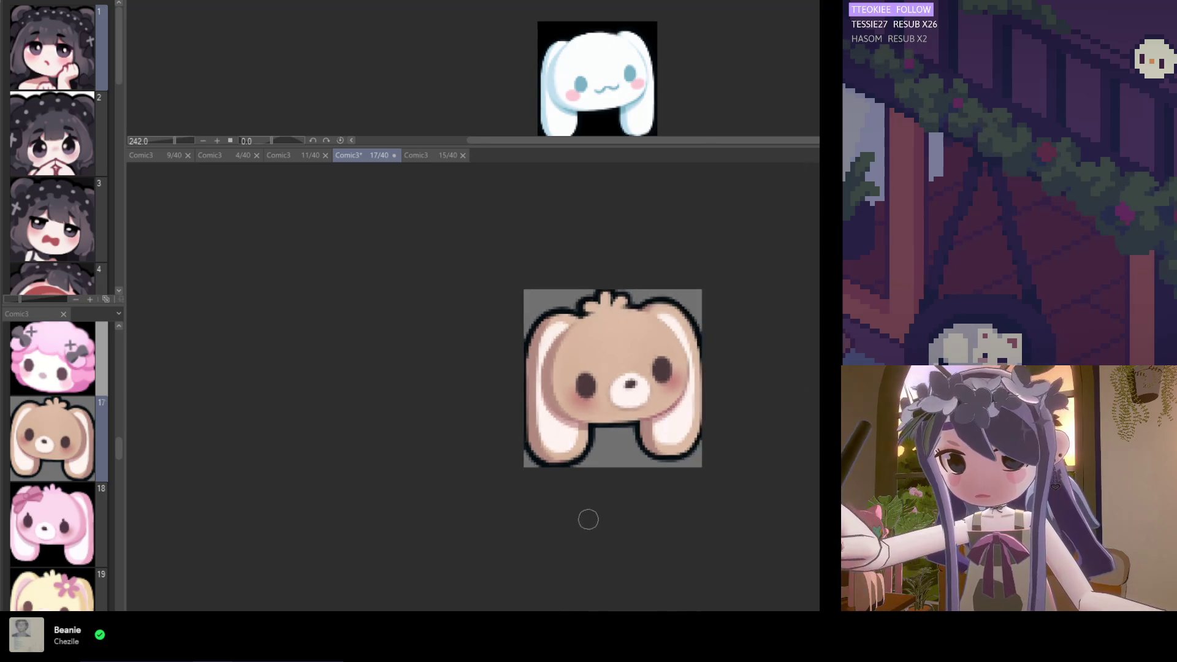
scroll(656, 425, up, 5)
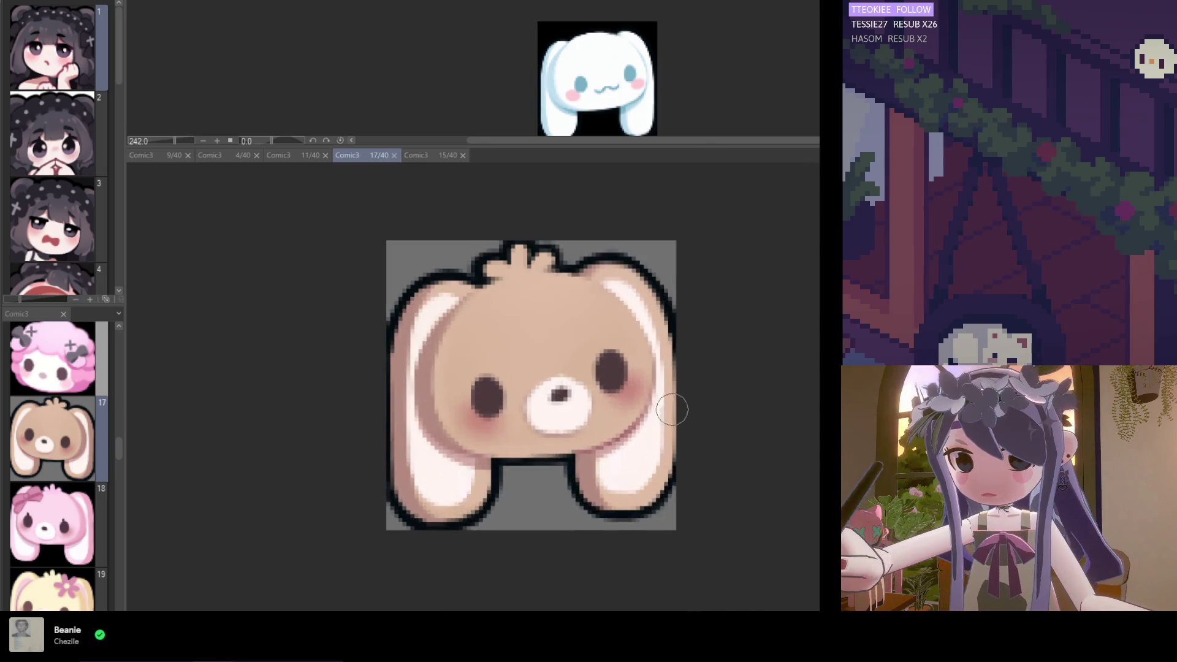
key(ctrl+z)
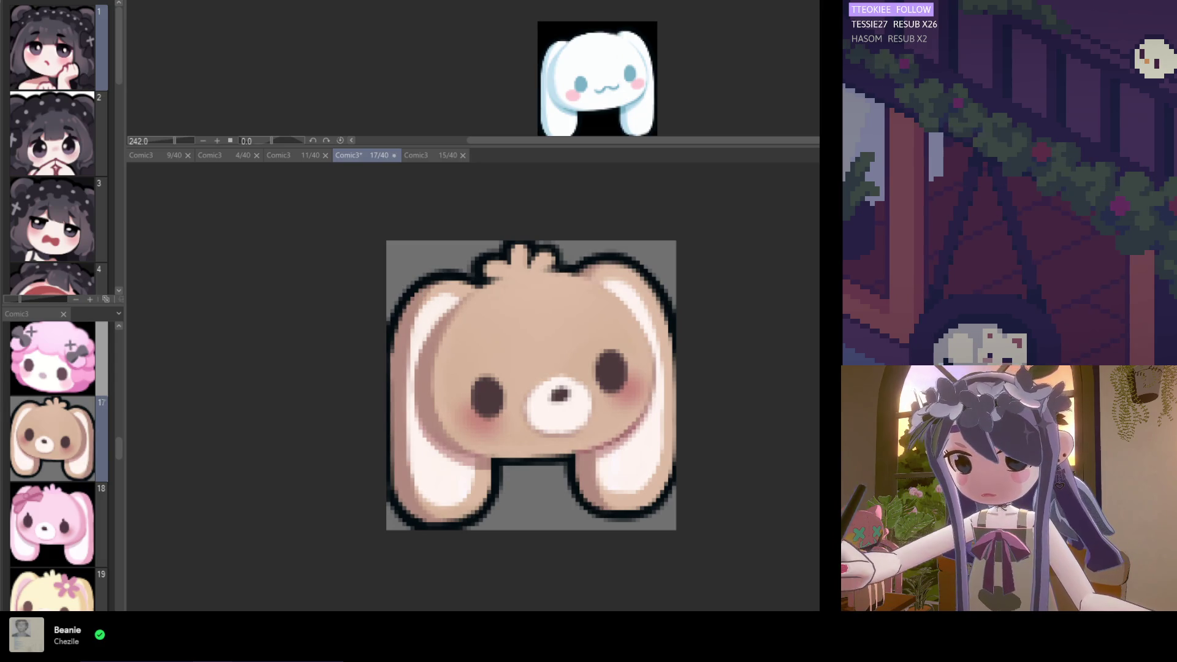
Sample a colour from the bunny and zoom in close on its face
scroll(705, 441, up, 1)
click(603, 427)
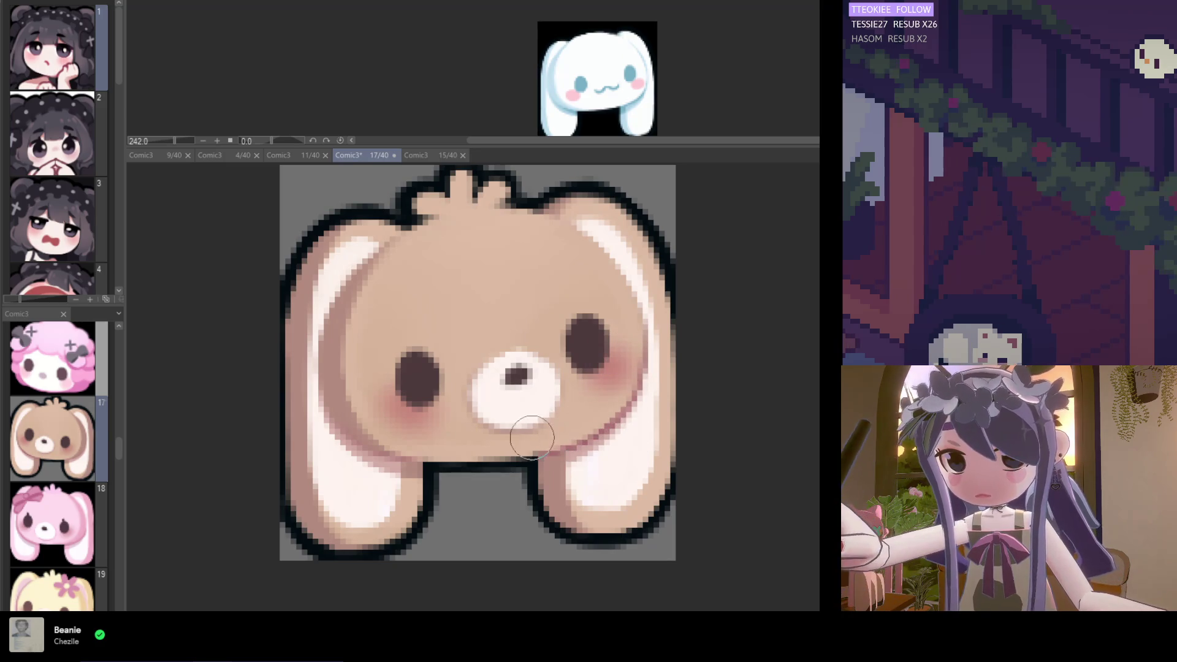
scroll(601, 380, down, 5)
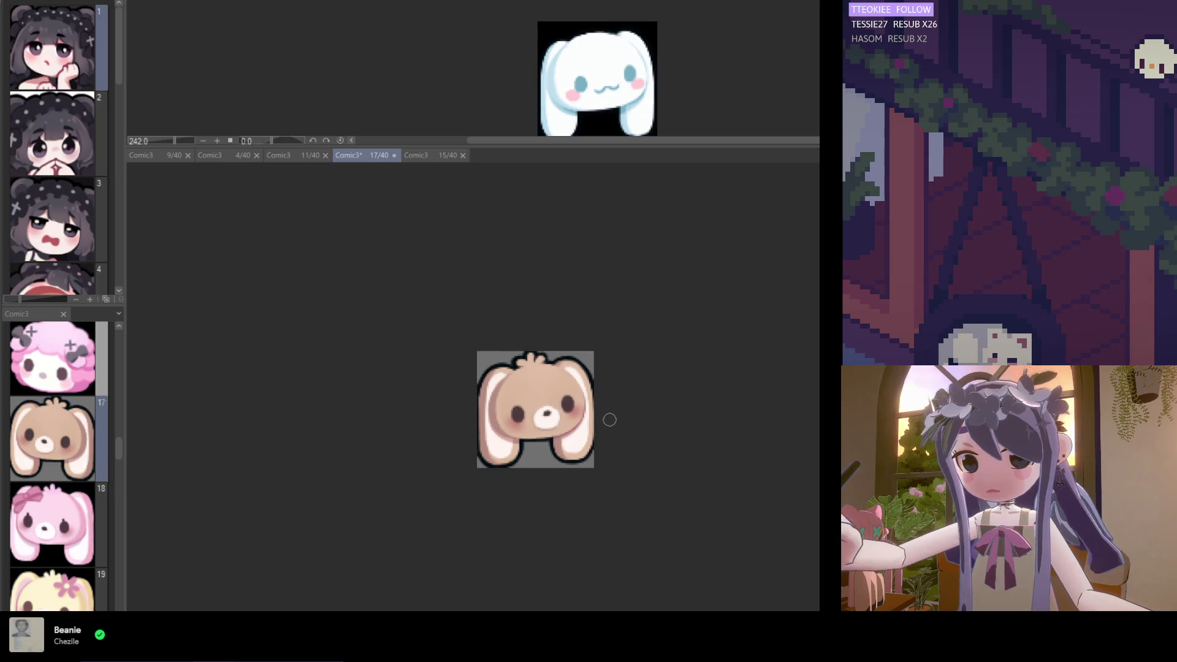
scroll(605, 421, up, 3)
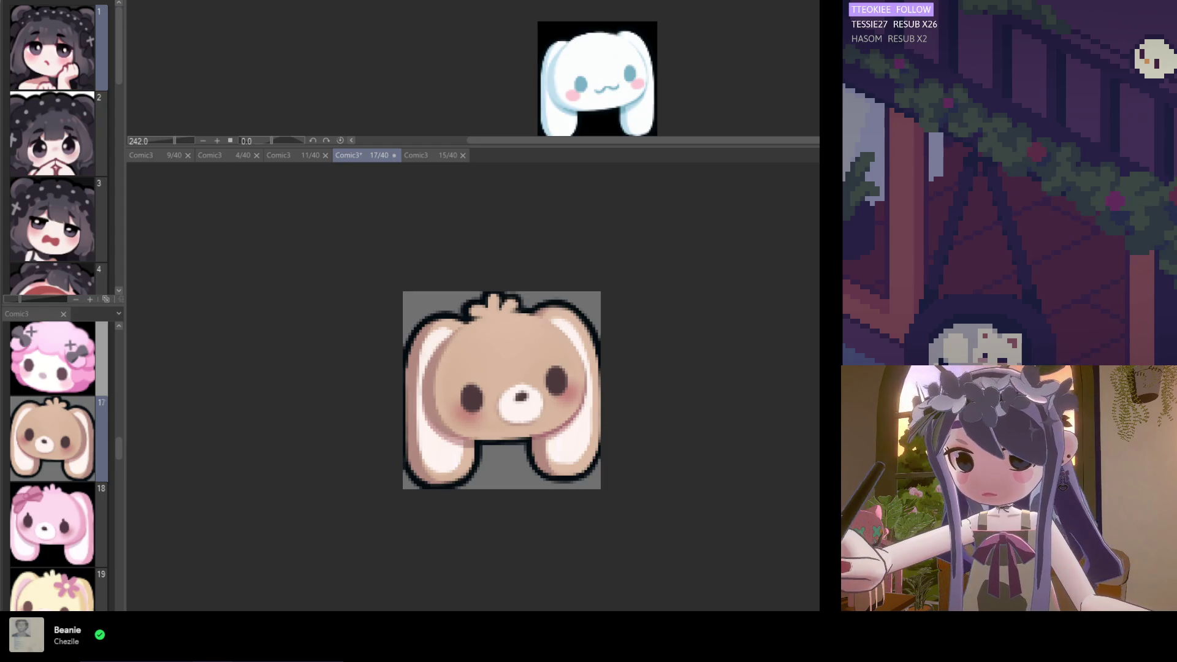
scroll(609, 502, down, 1)
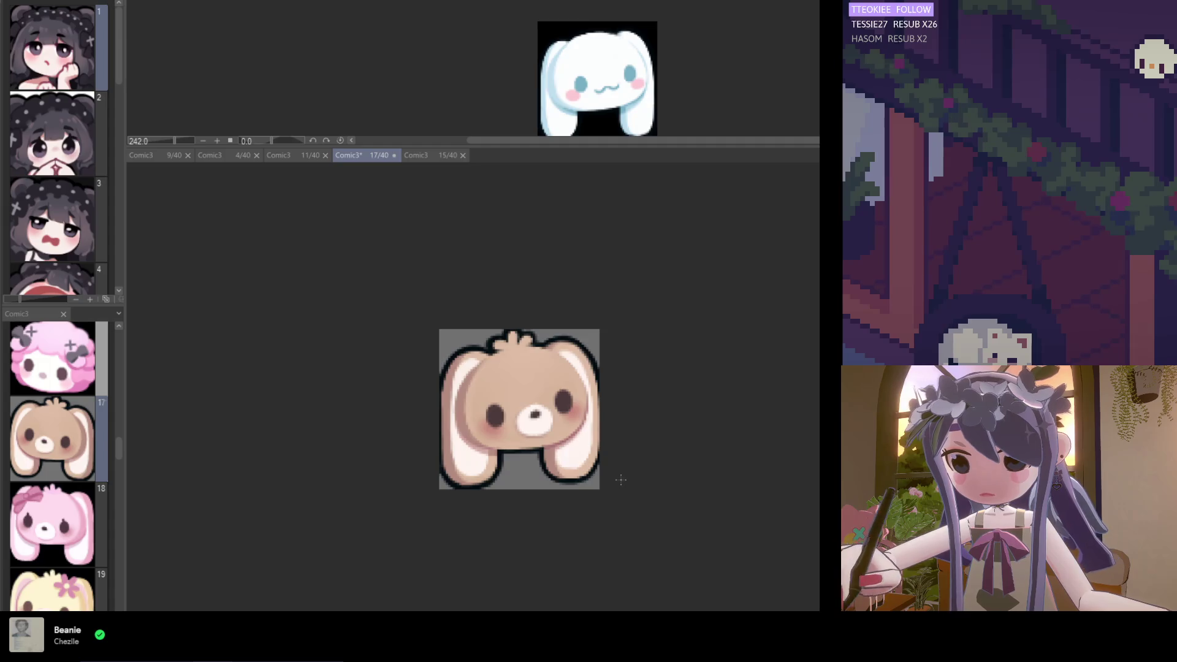
scroll(517, 507, down, 1)
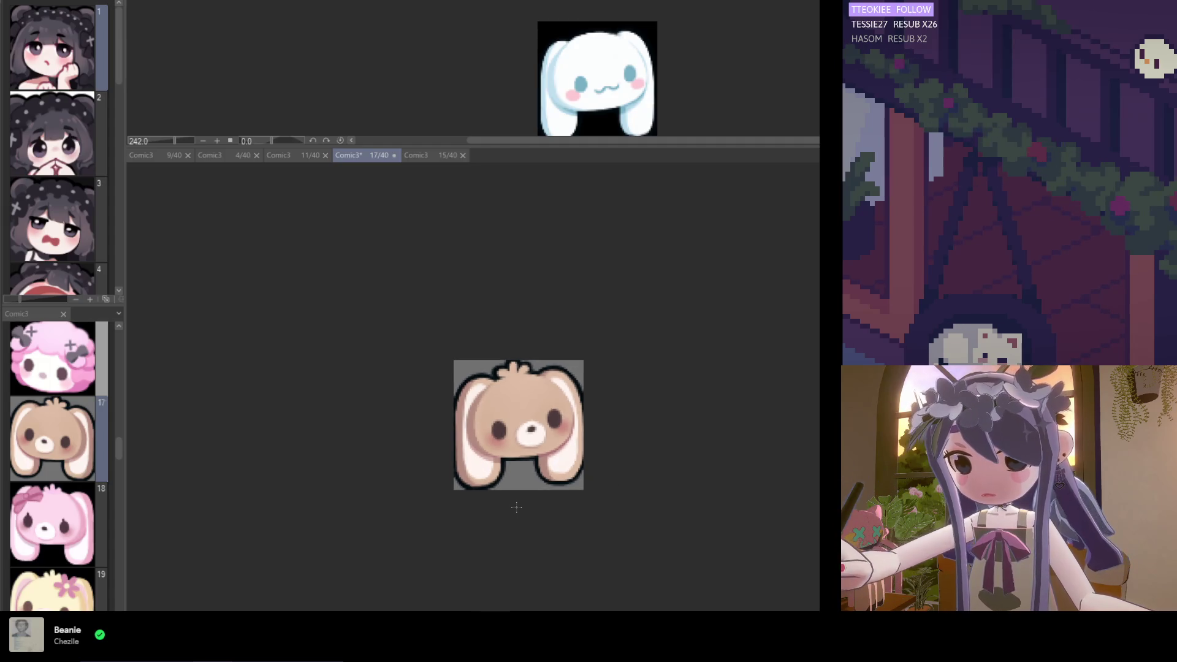
scroll(515, 506, up, 2)
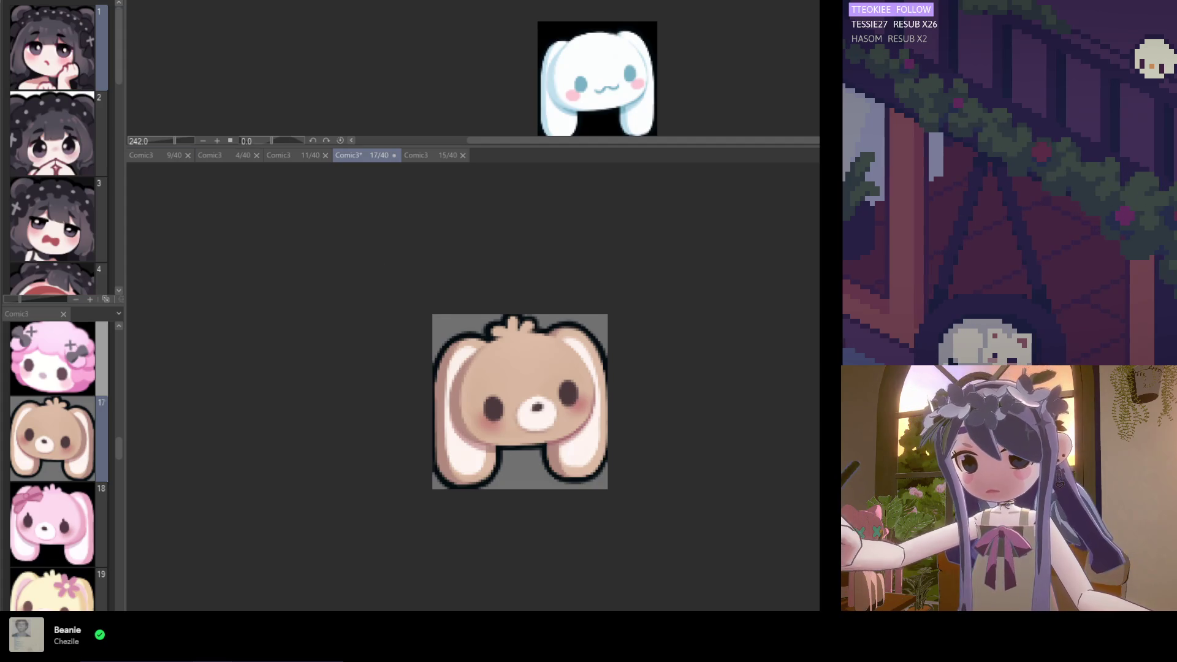
scroll(433, 423, down, 2)
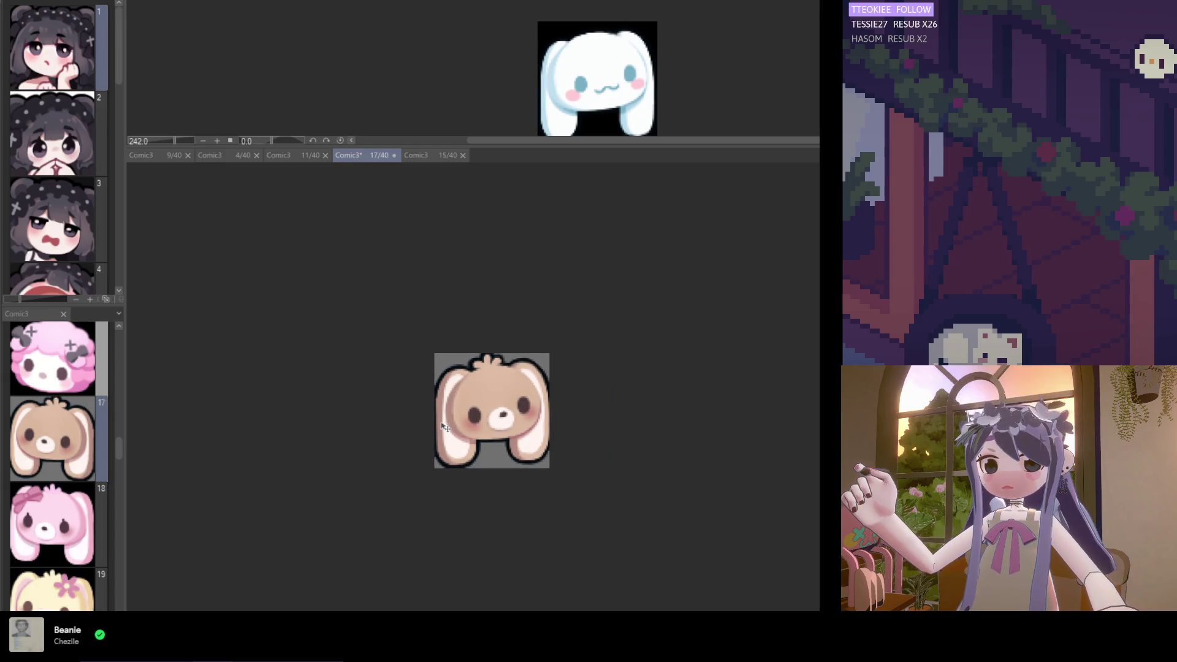
scroll(460, 472, left, 3)
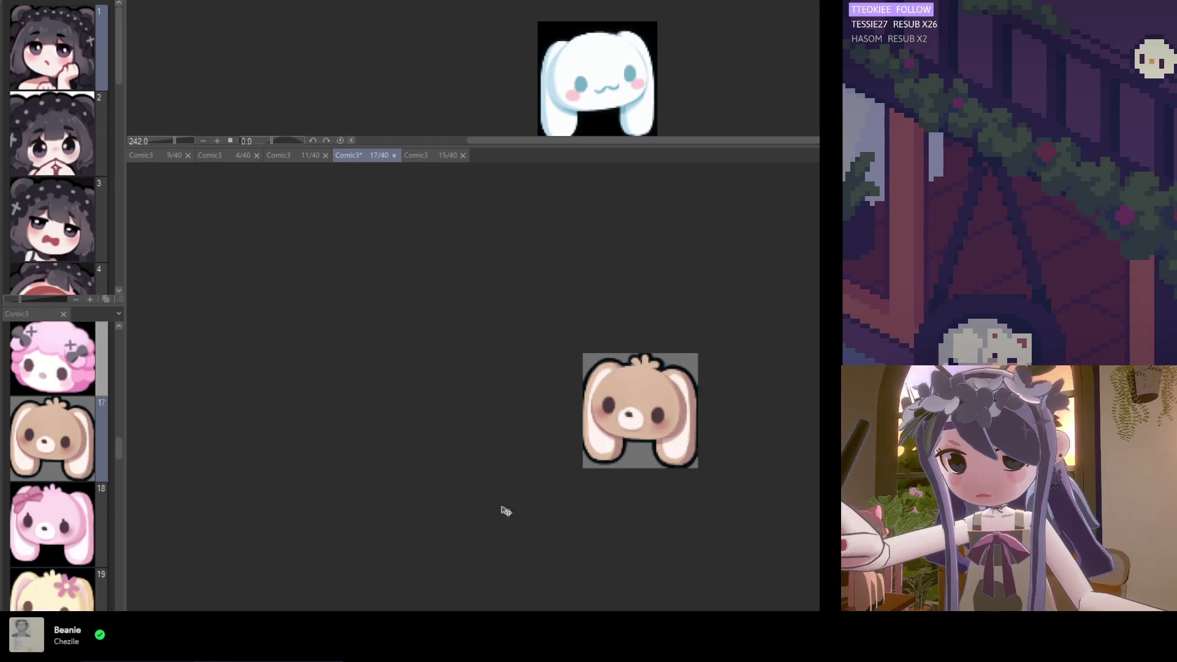
scroll(613, 454, up, 4)
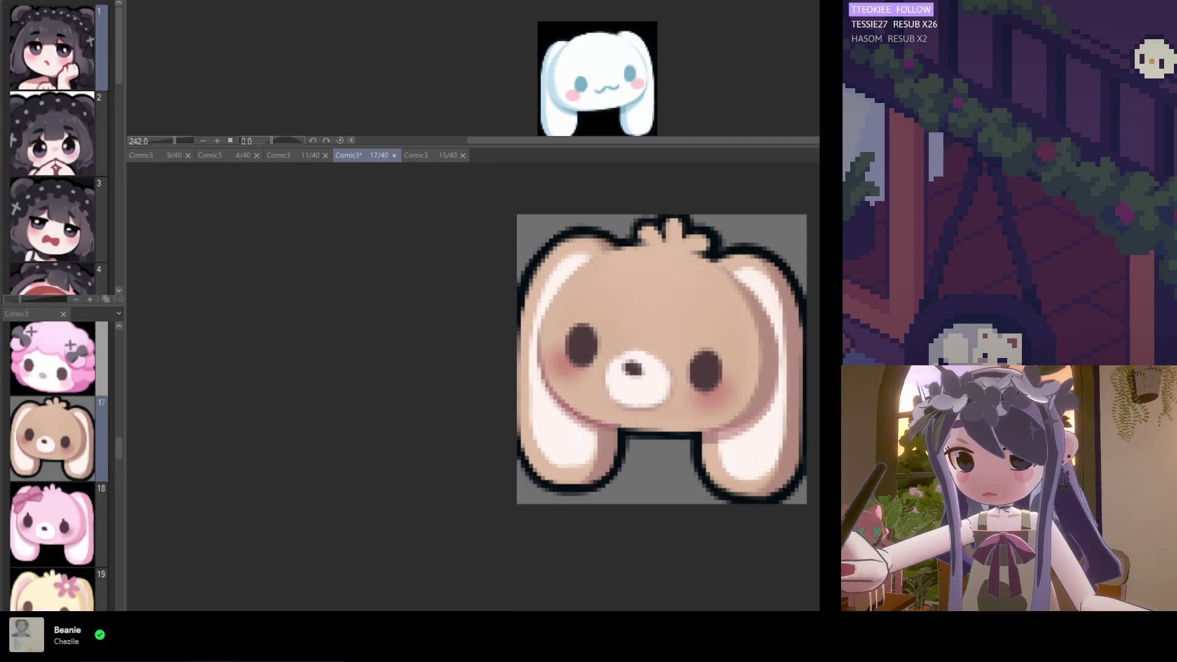
Select and transform the bunny's nose, then save the file
click(491, 87)
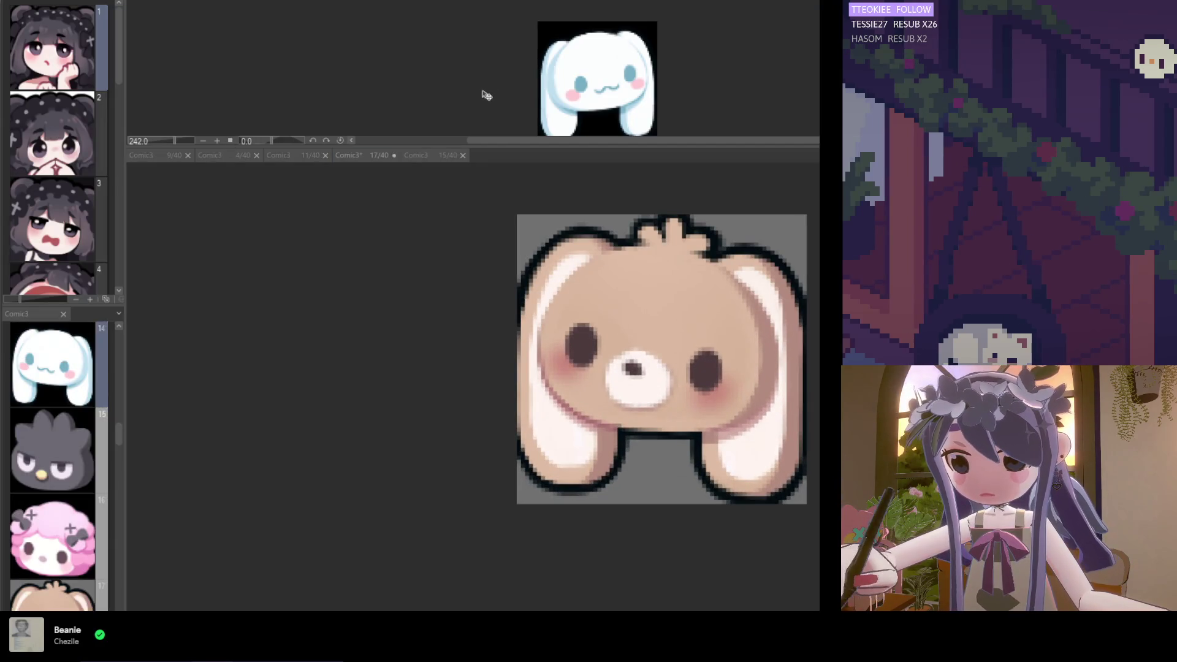
scroll(484, 95, right, 2)
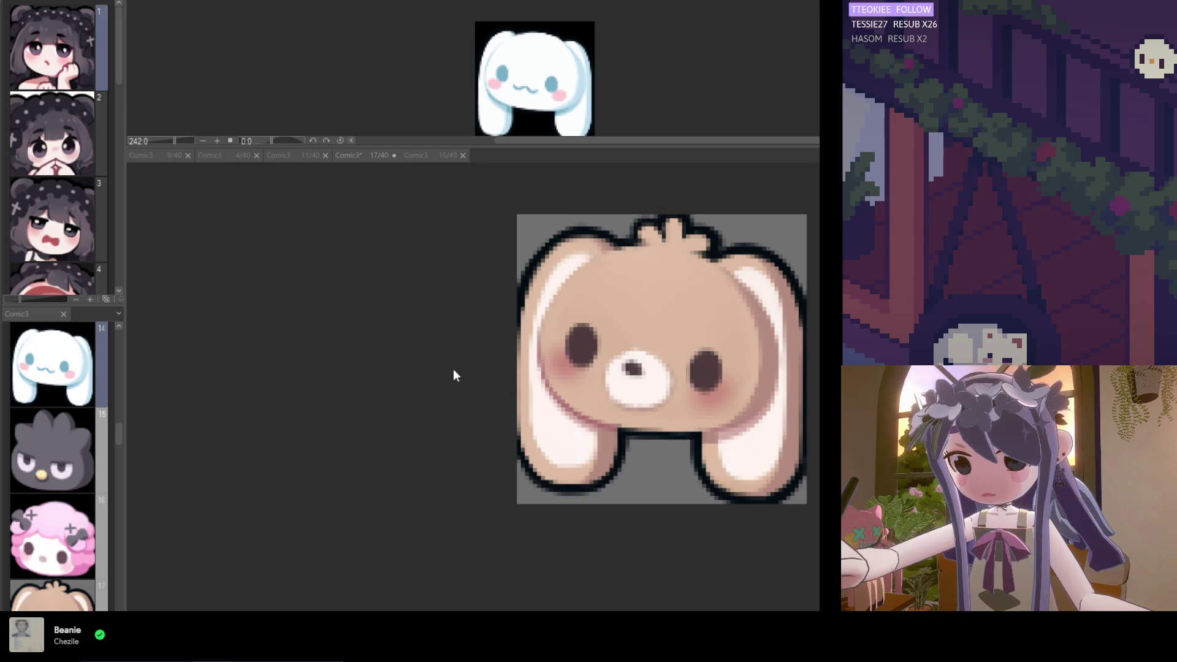
mouse_move(670, 347)
mouse_down()
mouse_move(610, 400)
mouse_move(661, 392)
mouse_up()
click(691, 421)
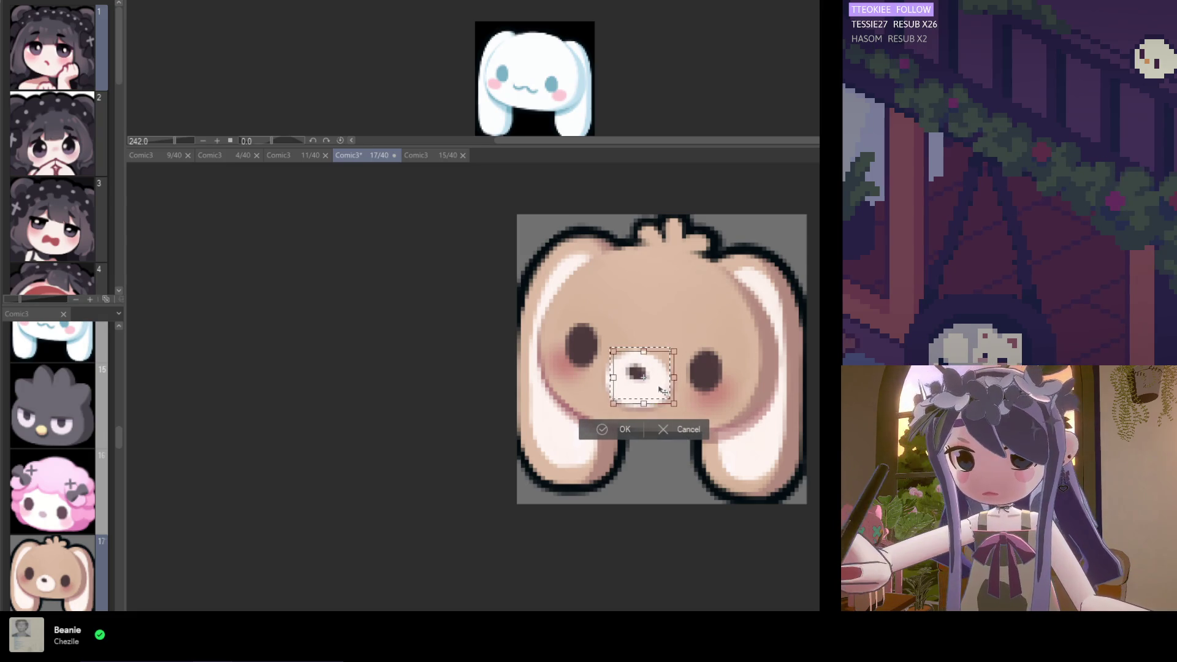
click(619, 436)
scroll(628, 472, down, 5)
key(ctrl+s)
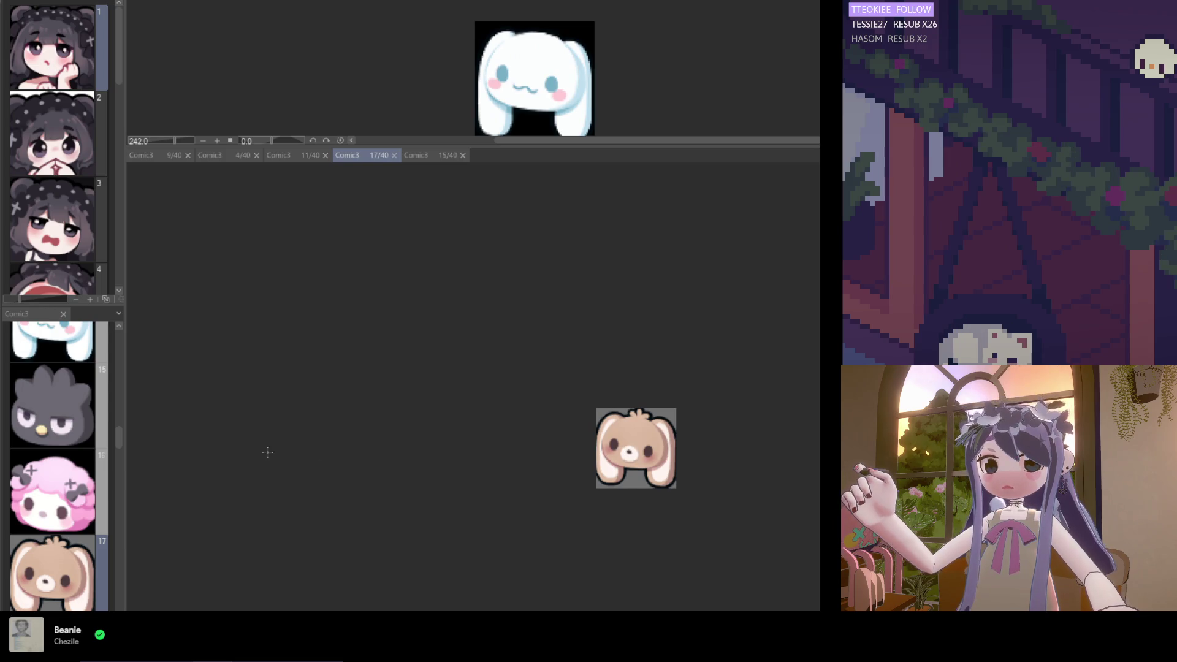
Redraw the dark outline in the top notch of the head tuft
drag(117, 439, 117, 446)
scroll(705, 441, up, 5)
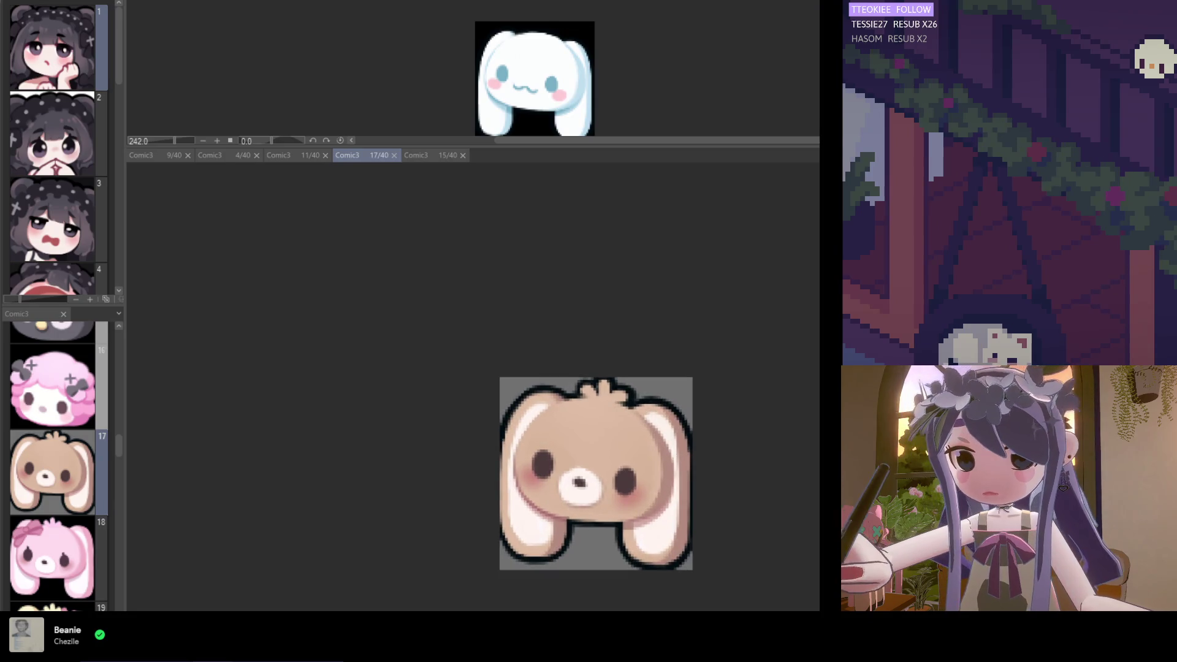
drag(582, 392, 625, 390)
key(ctrl+z)
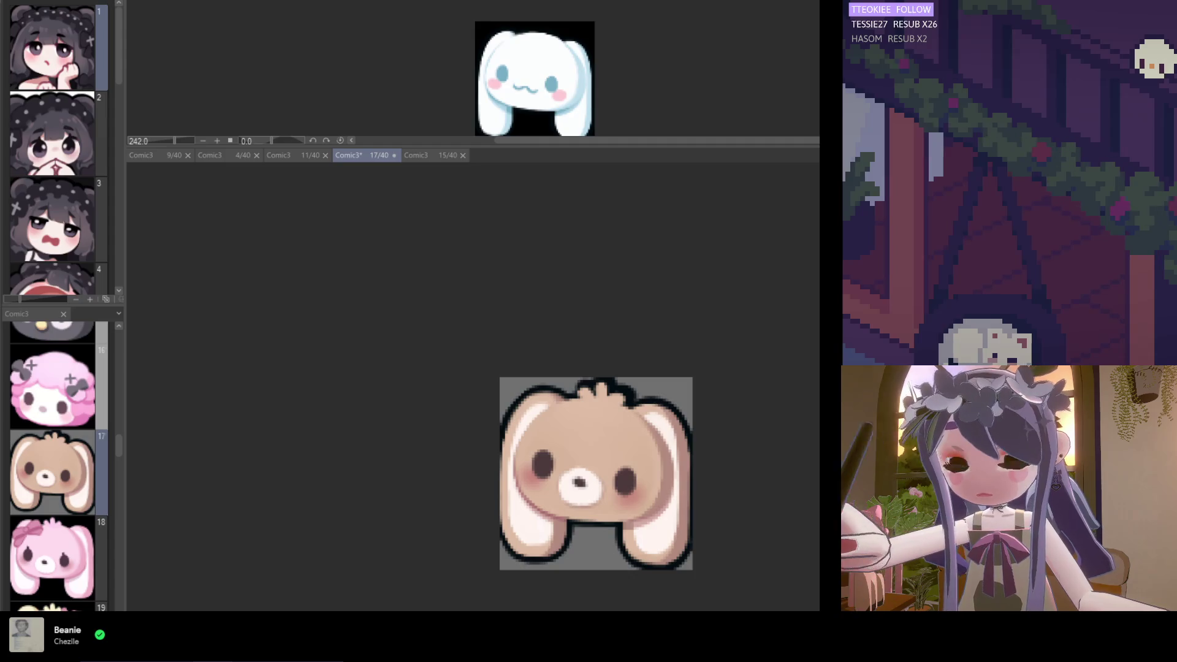
scroll(591, 411, up, 3)
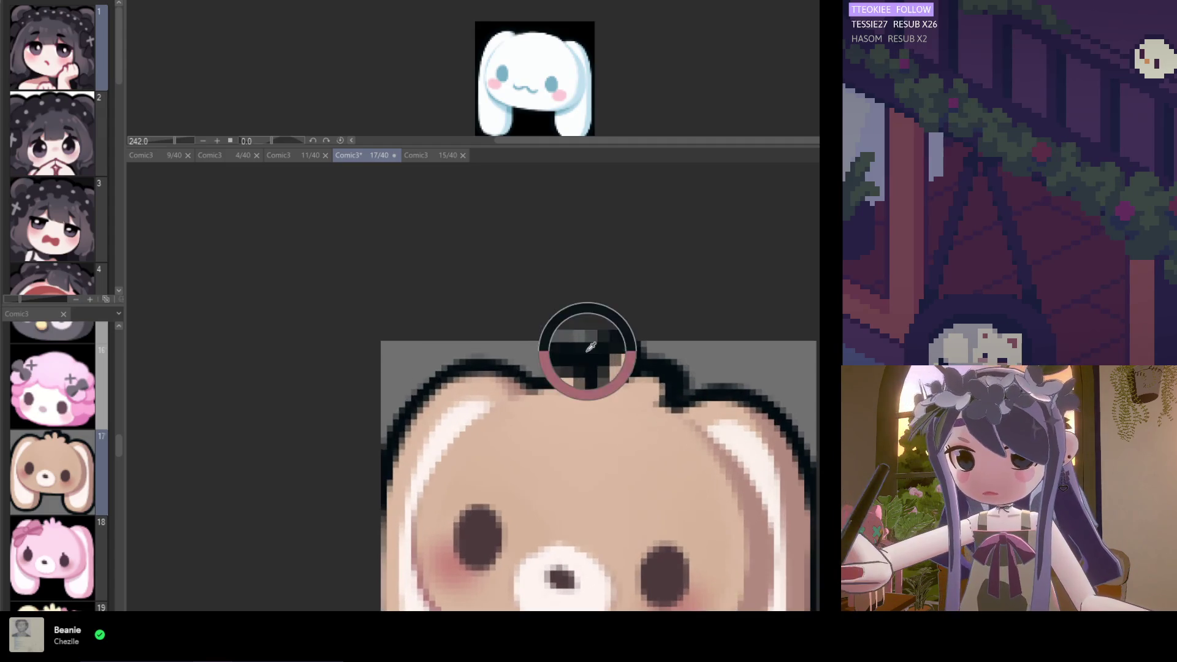
mouse_move(563, 377)
mouse_down()
mouse_move(555, 362)
mouse_move(570, 368)
mouse_move(558, 368)
mouse_up()
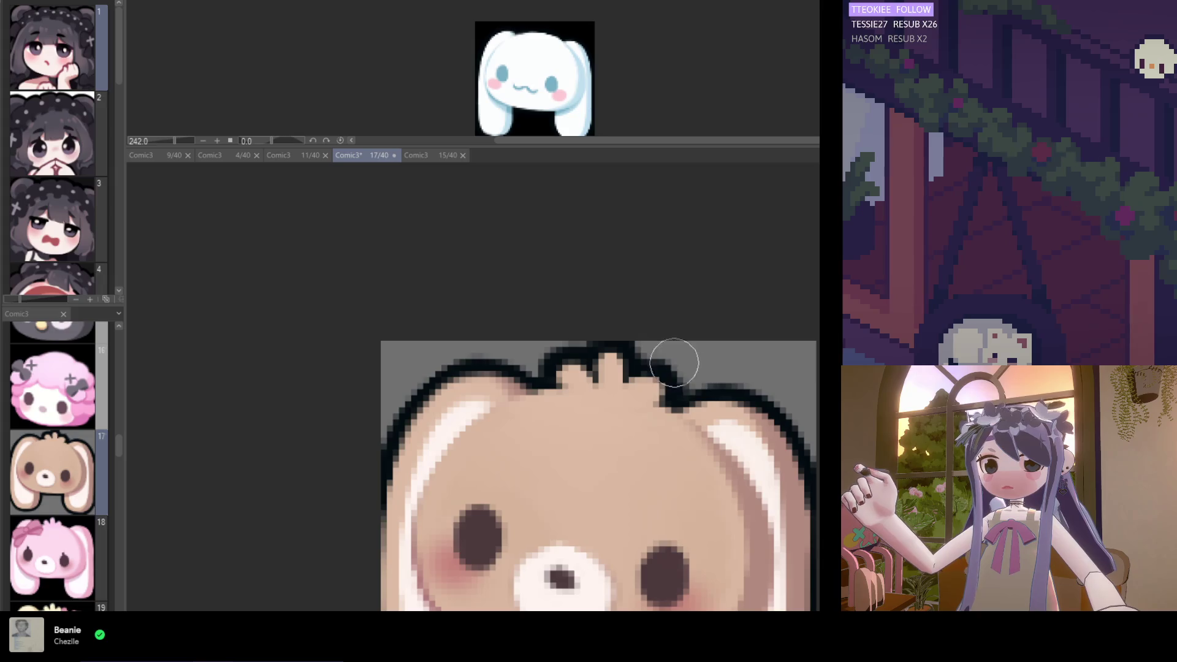
scroll(606, 361, down, 3)
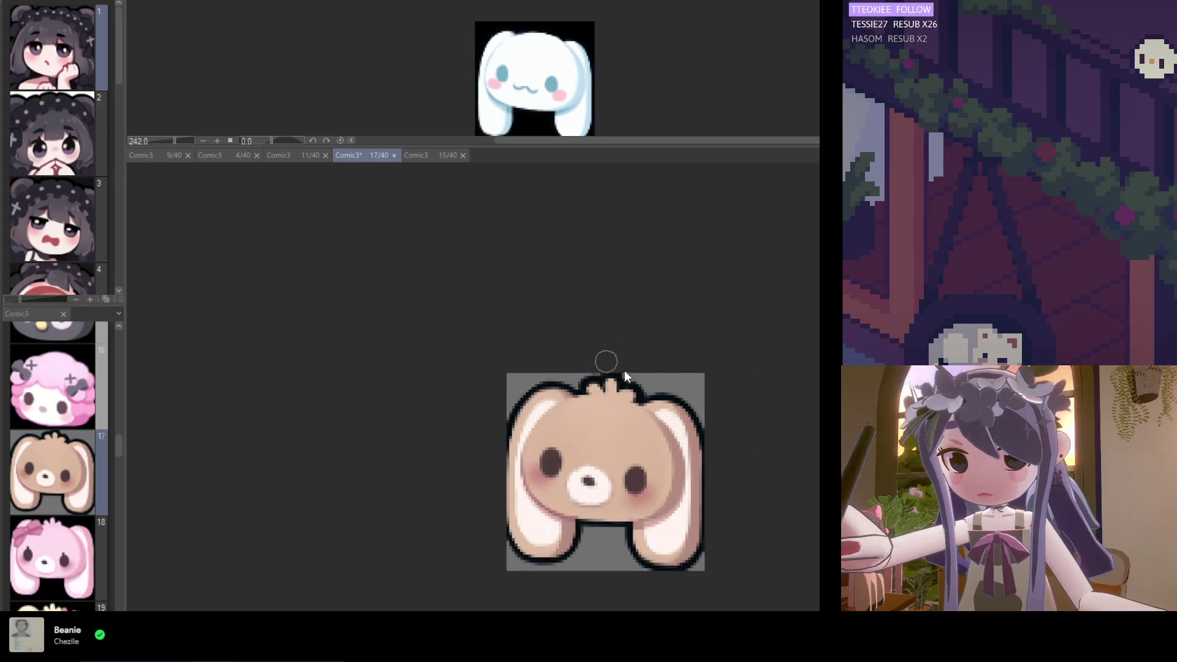
scroll(636, 426, down, 3)
scroll(654, 495, down, 1)
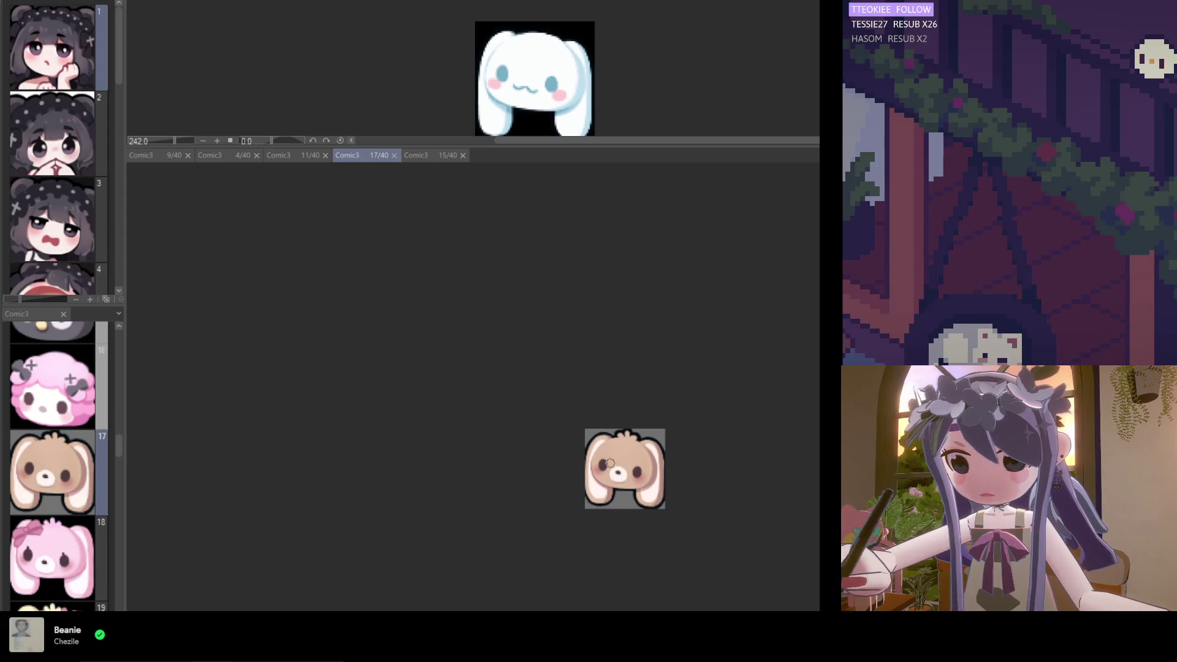
scroll(631, 481, up, 4)
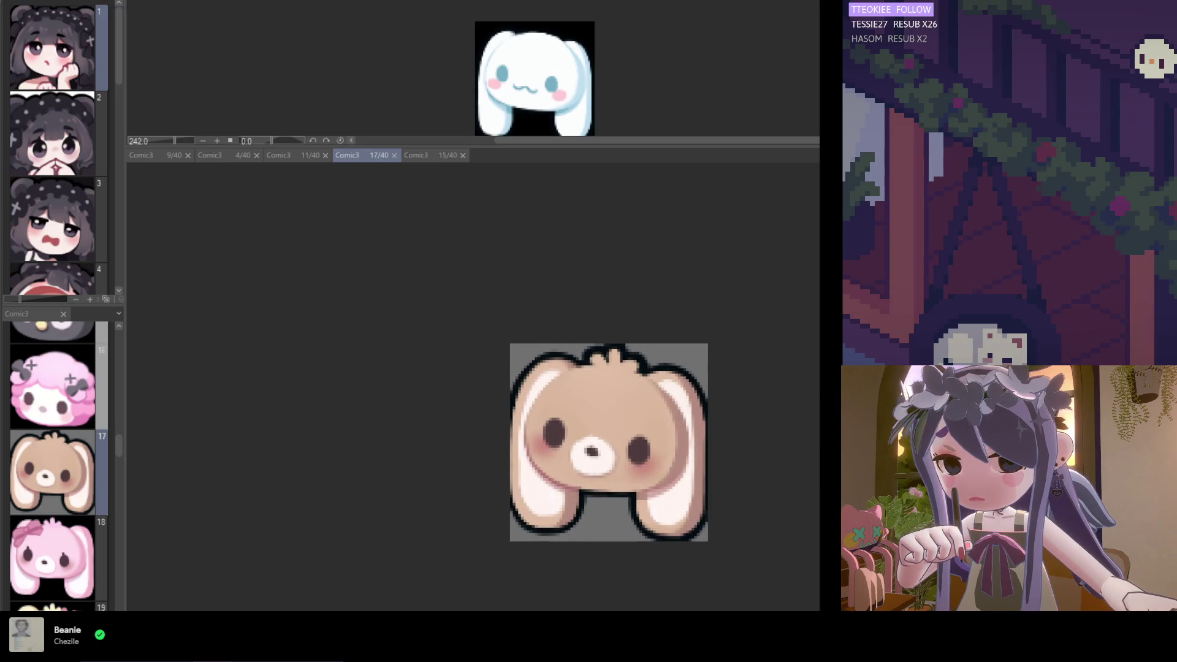
scroll(634, 438, up, 1)
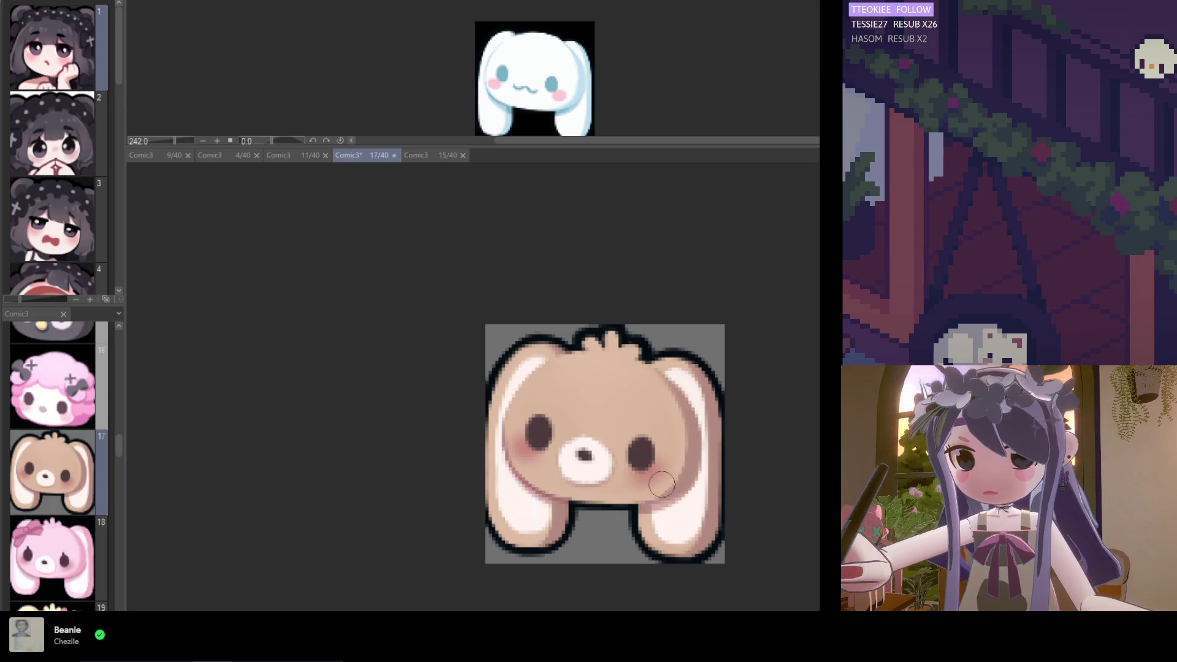
scroll(619, 506, down, 3)
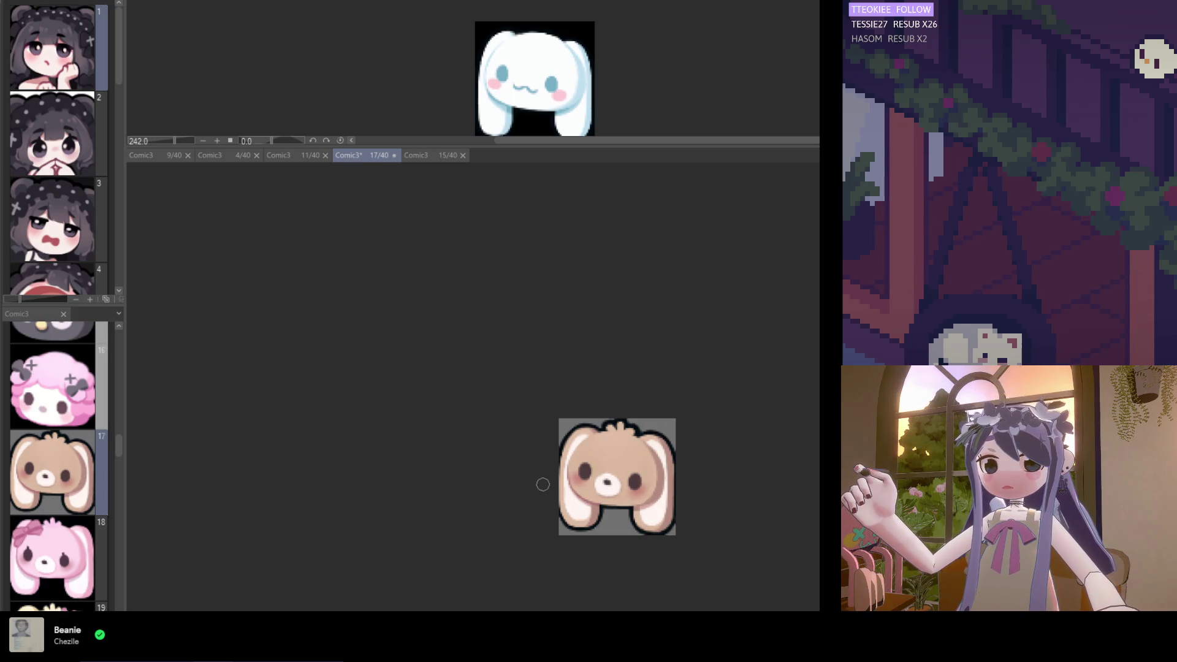
mouse_move(118, 447)
mouse_down()
mouse_move(121, 486)
mouse_move(118, 443)
mouse_up()
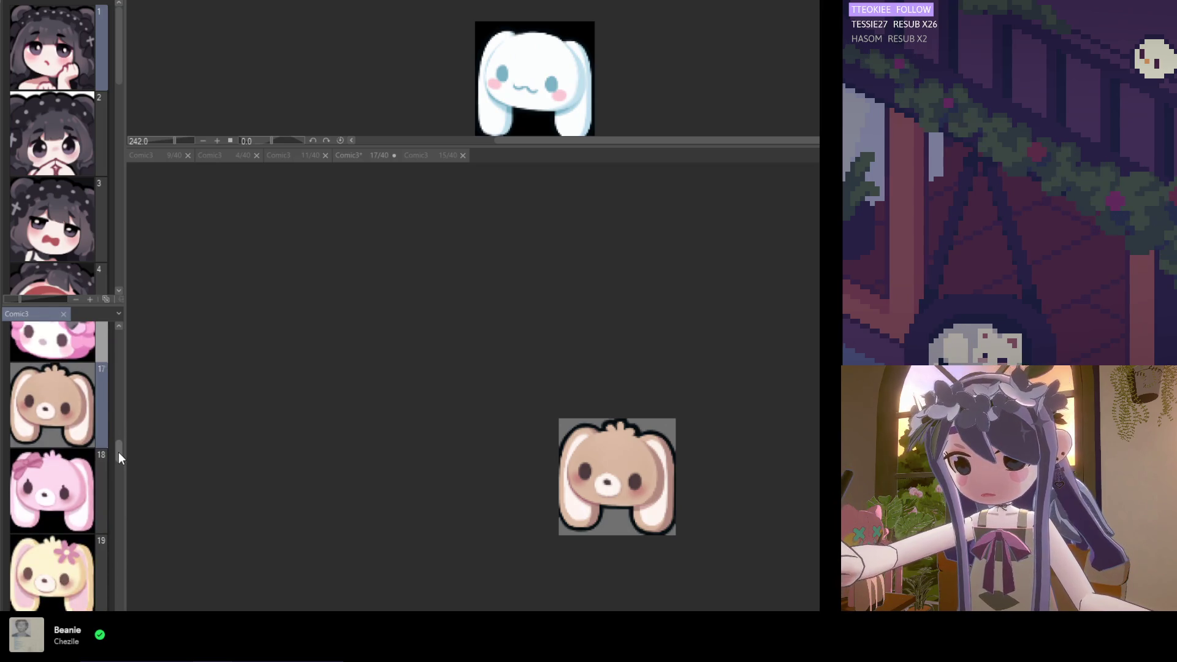
scroll(119, 457, up, 1)
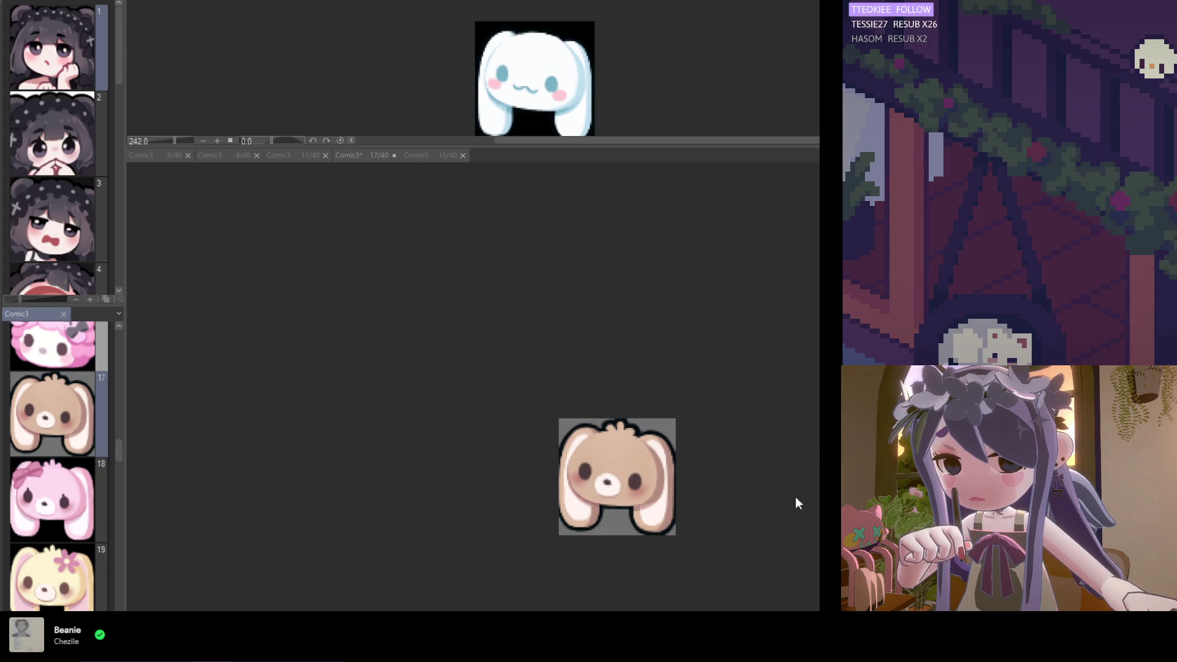
scroll(706, 533, up, 1)
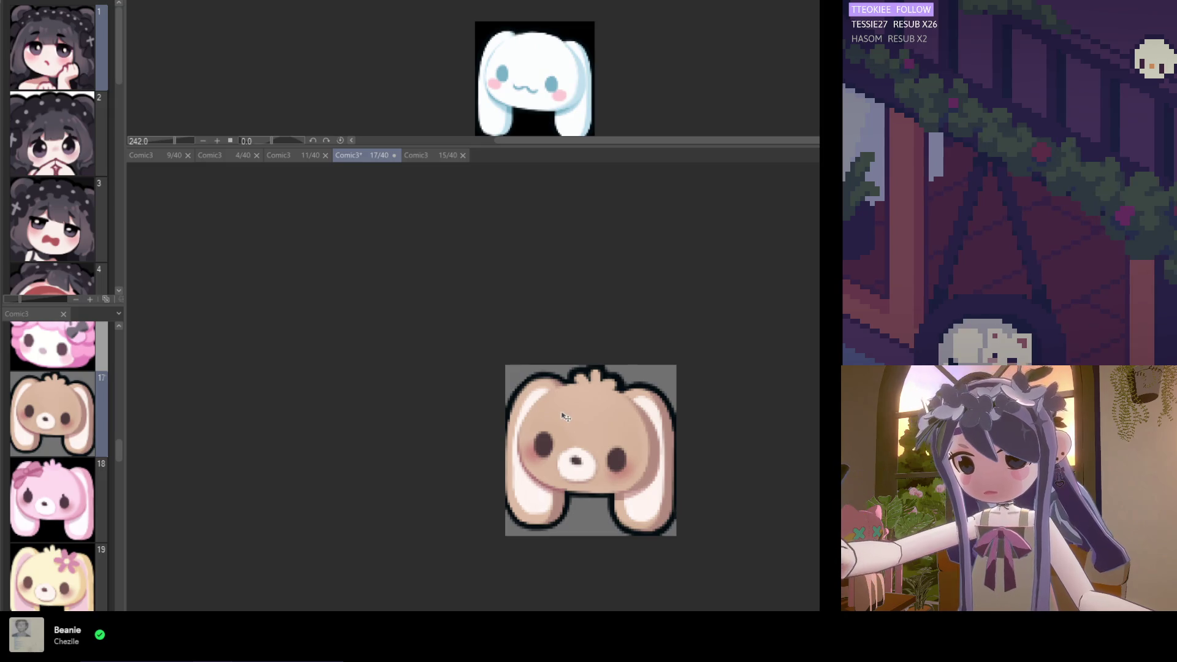
scroll(551, 423, down, 3)
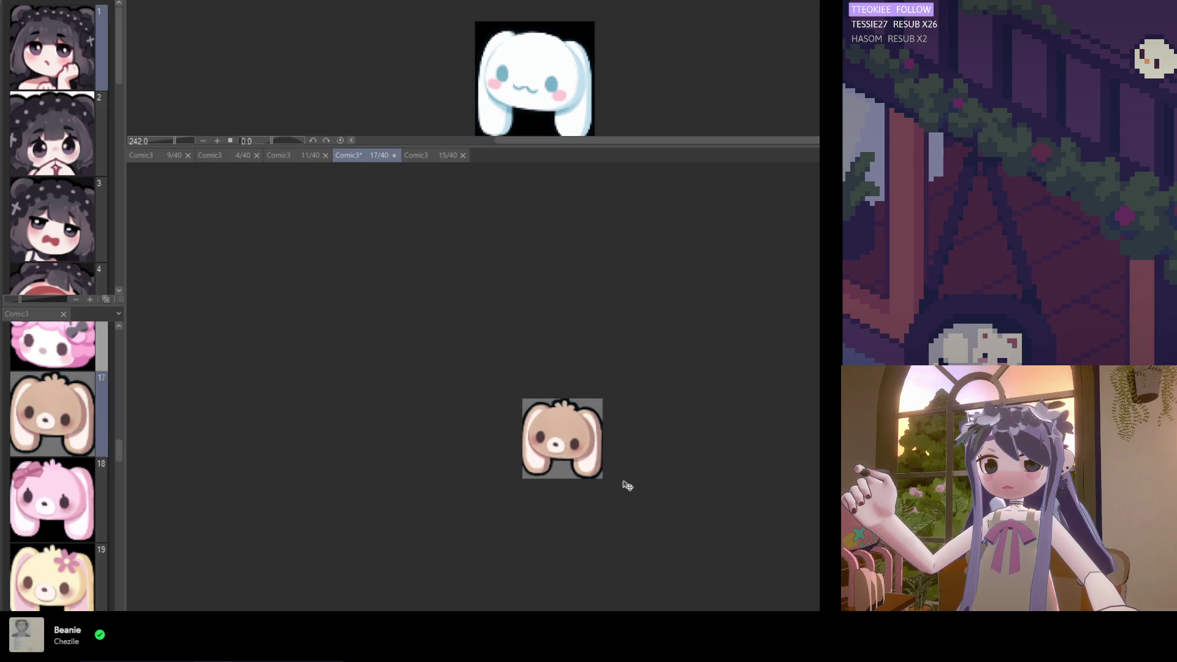
scroll(617, 475, up, 1)
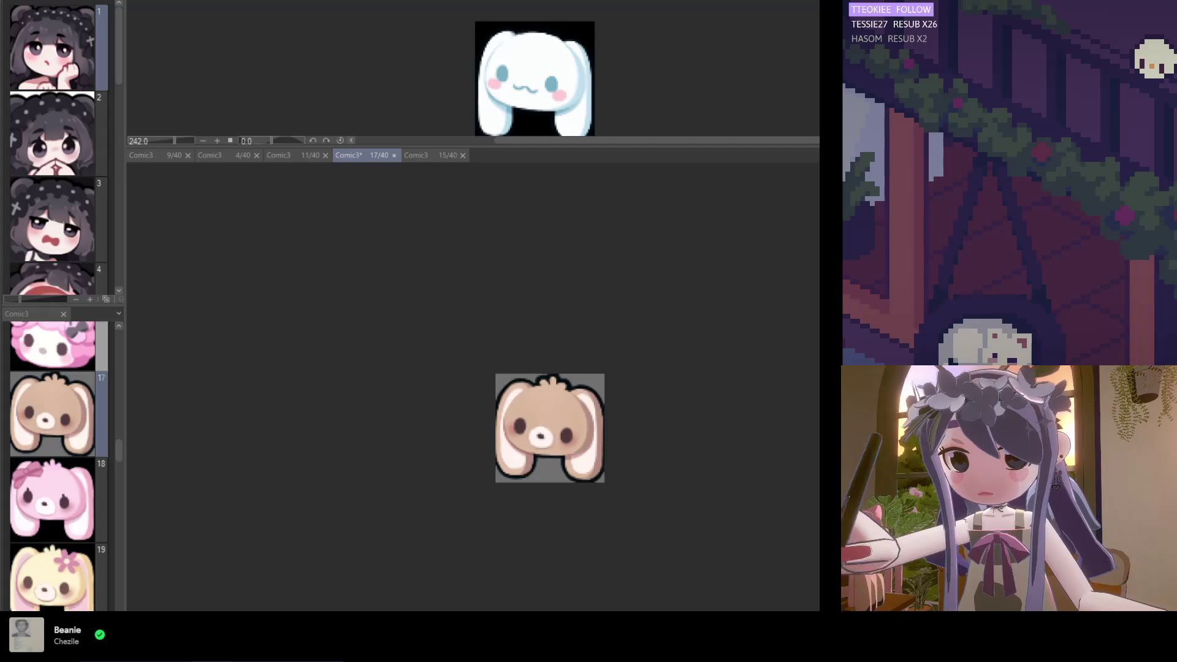
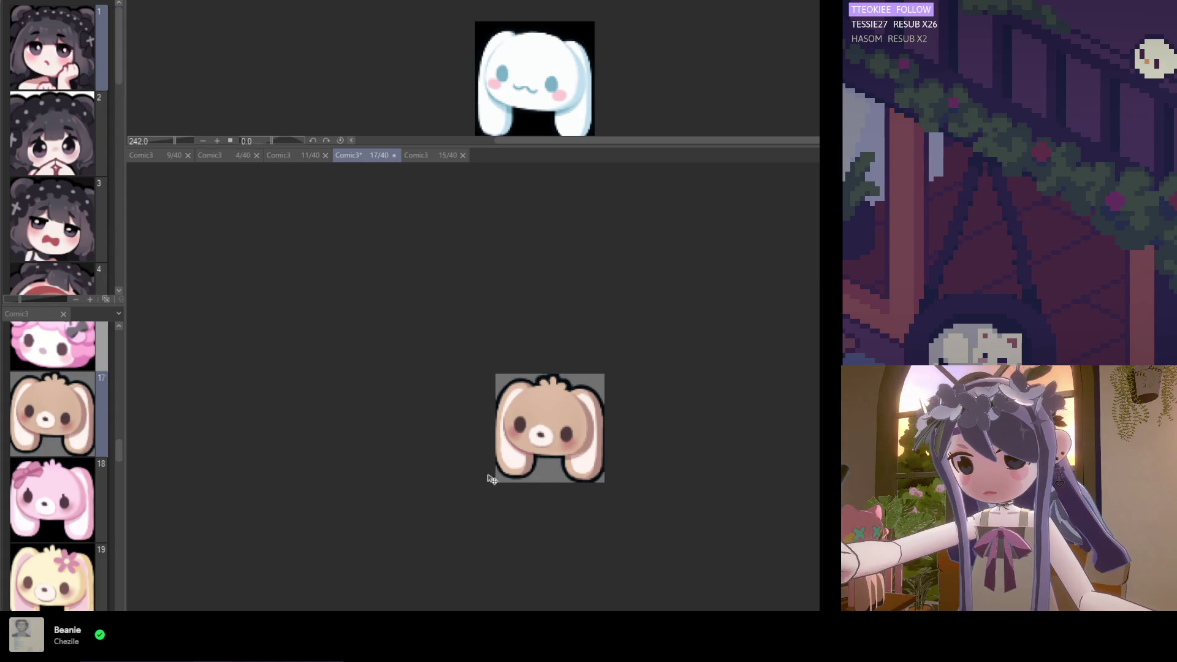
Zoom in on the brown bunny emote on page 17 and save the file
scroll(493, 472, up, 2)
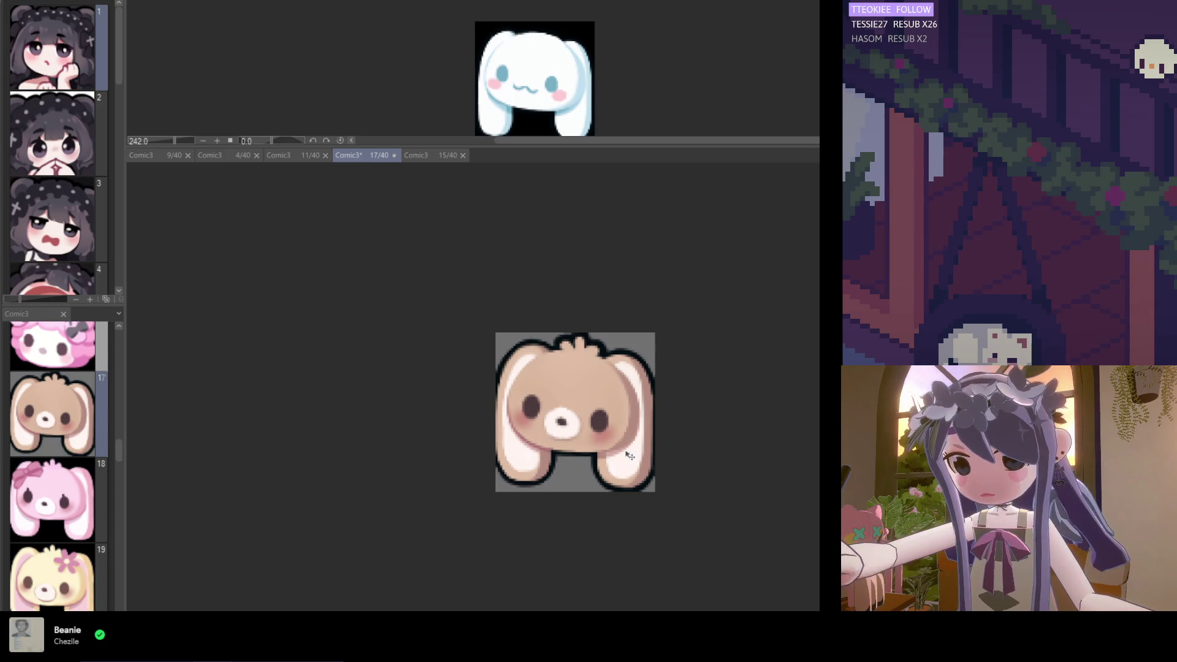
scroll(638, 515, down, 3)
scroll(638, 512, down, 1)
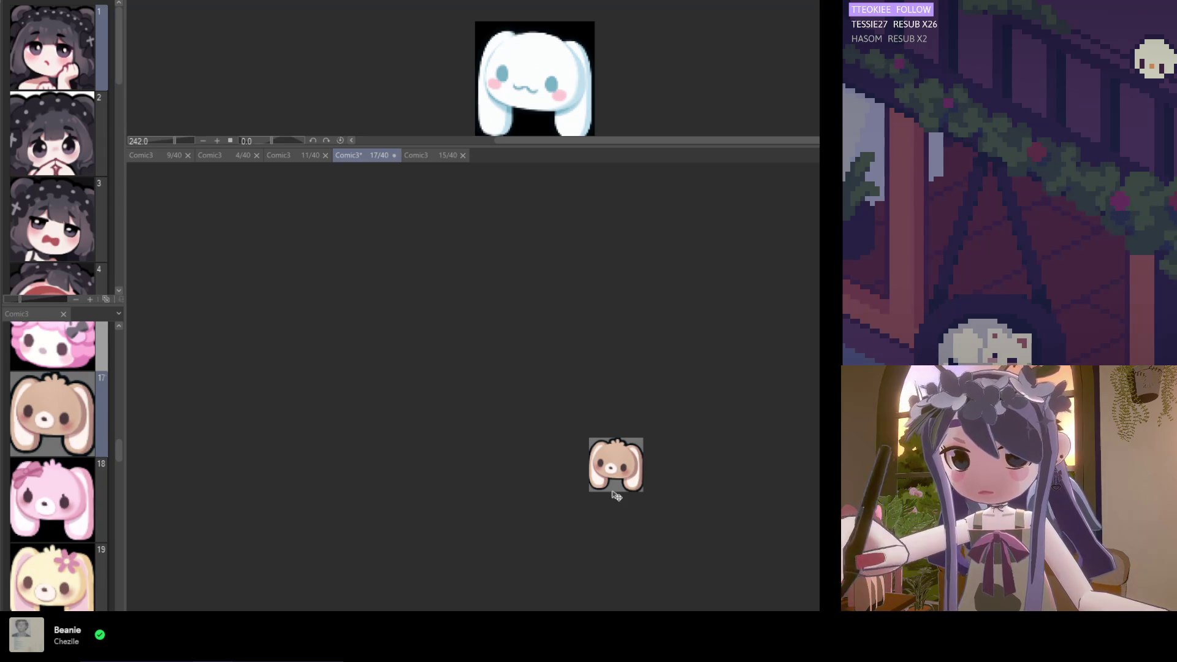
scroll(616, 496, up, 1)
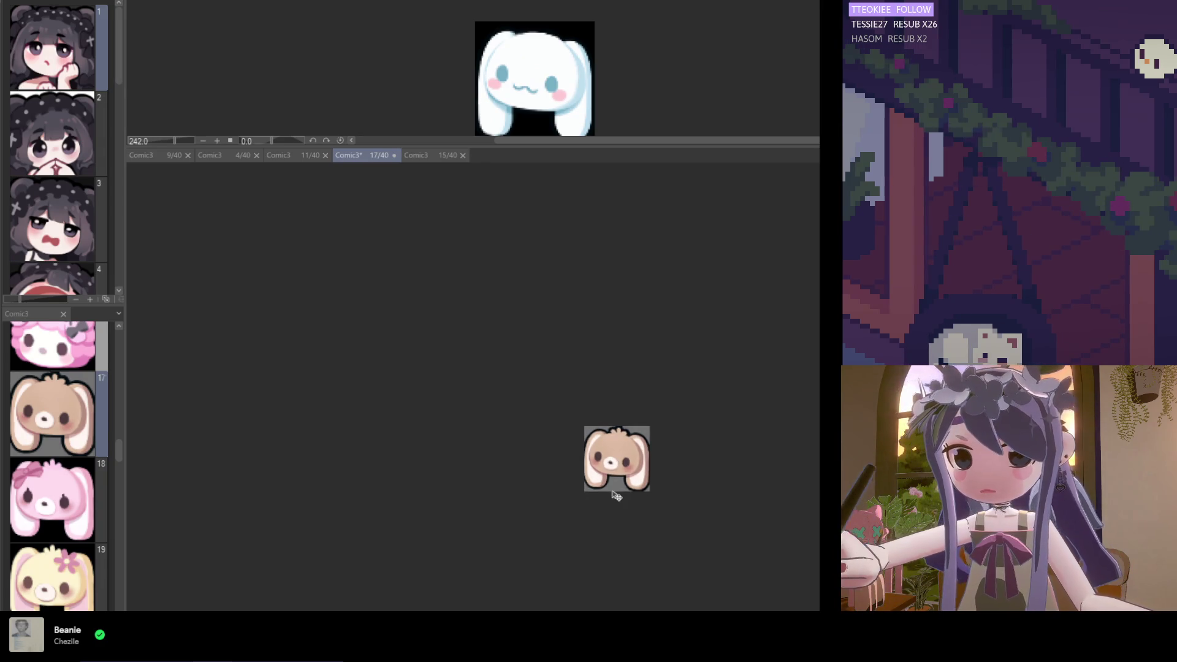
scroll(618, 496, down, 1)
scroll(626, 500, up, 2)
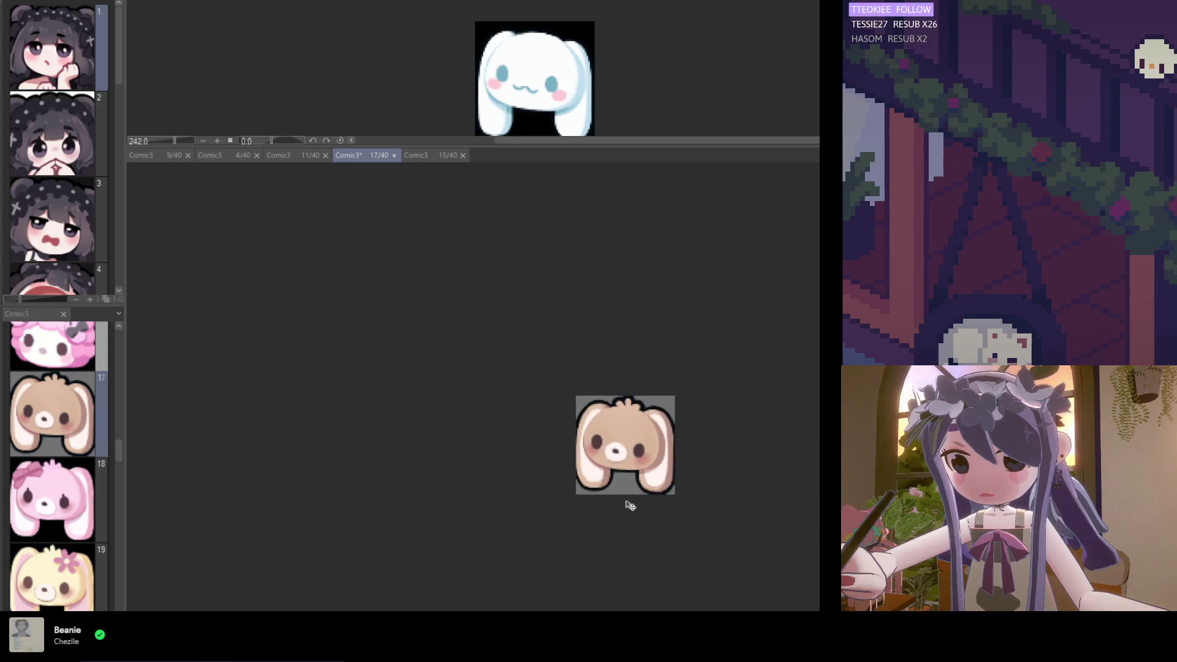
scroll(625, 500, up, 1)
key(ctrl+s)
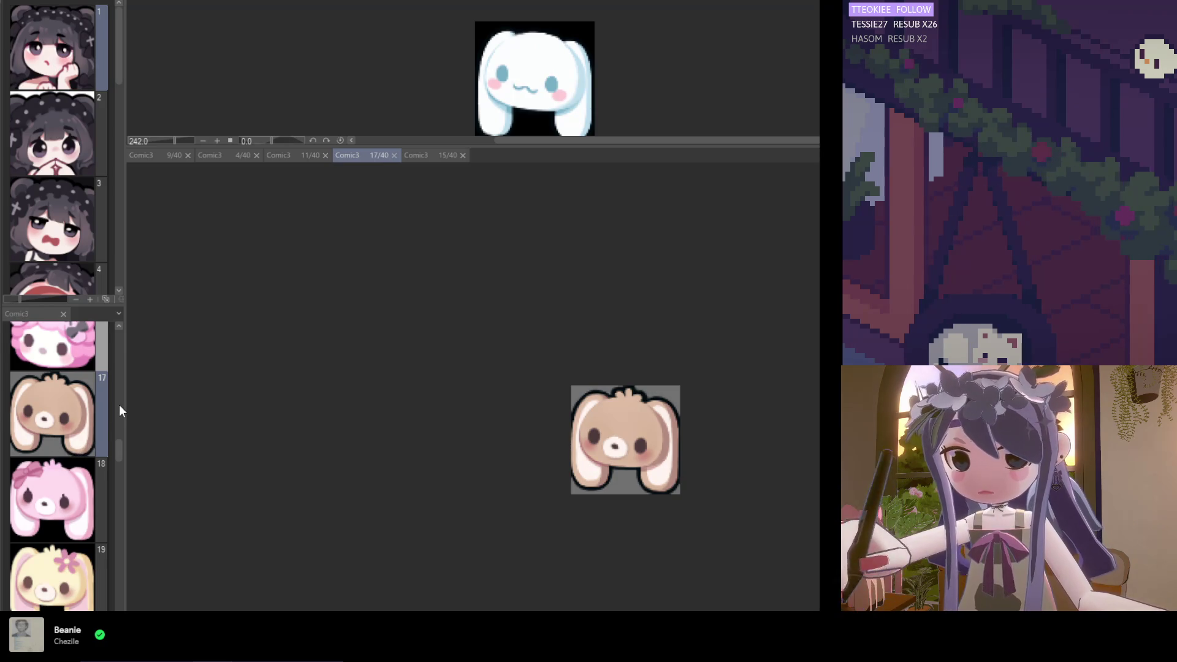
Redraw the outline of the bunny's head tuft and save
scroll(581, 480, up, 3)
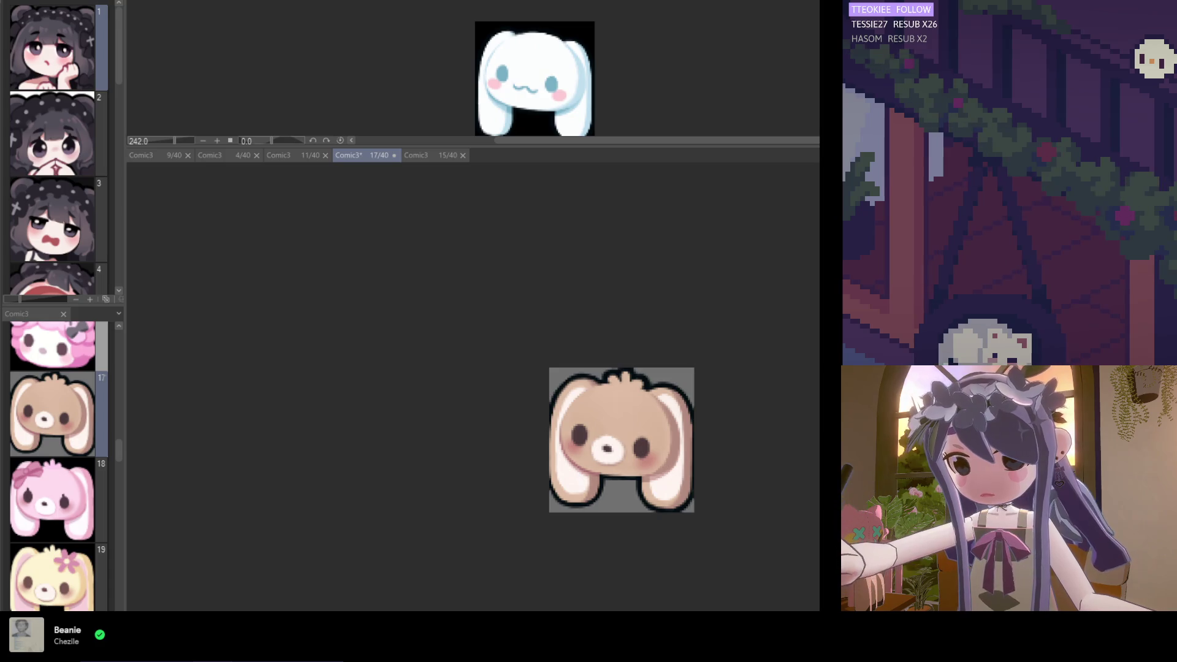
scroll(629, 412, up, 3)
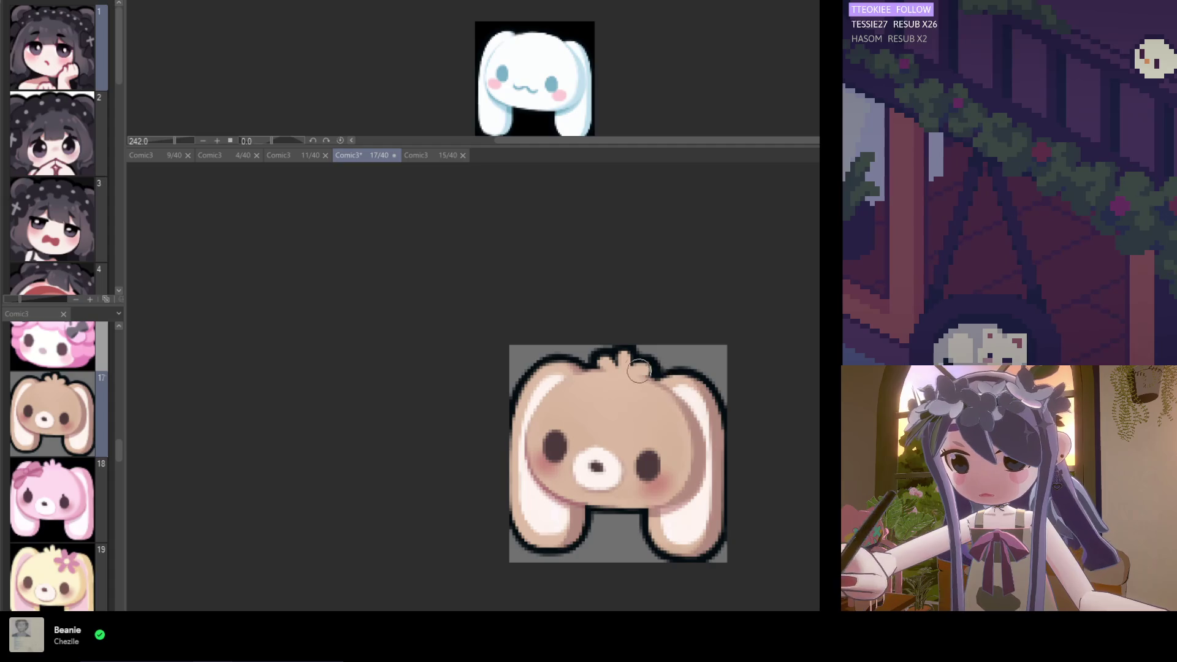
scroll(659, 495, down, 3)
scroll(659, 496, down, 3)
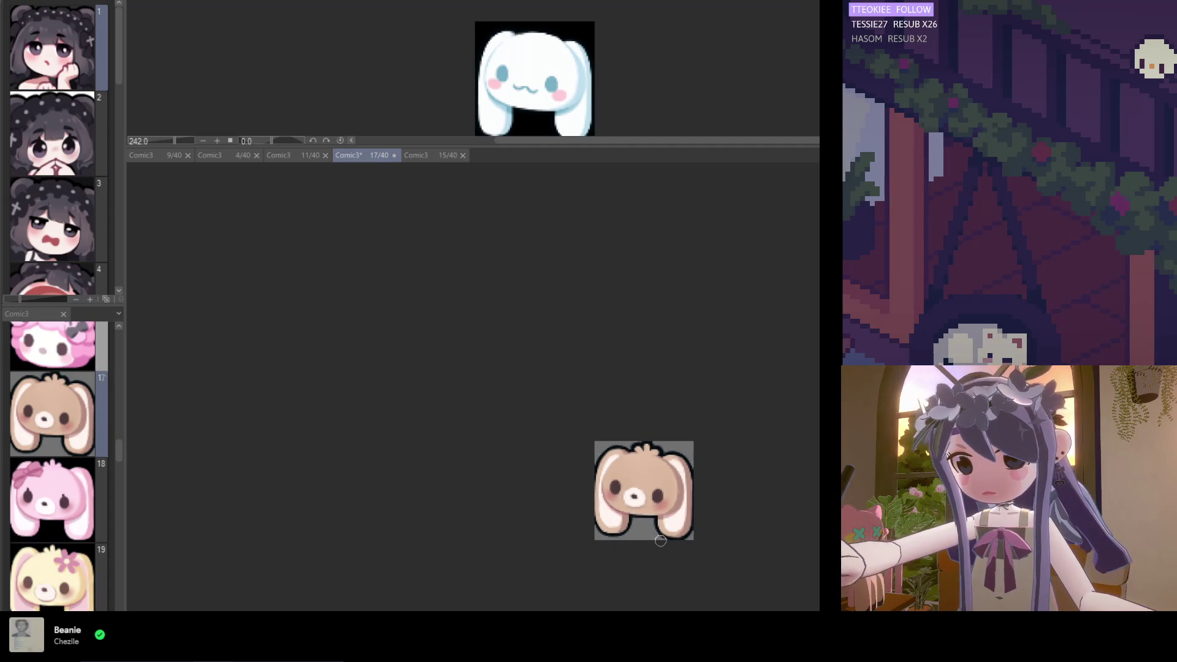
scroll(657, 487, up, 5)
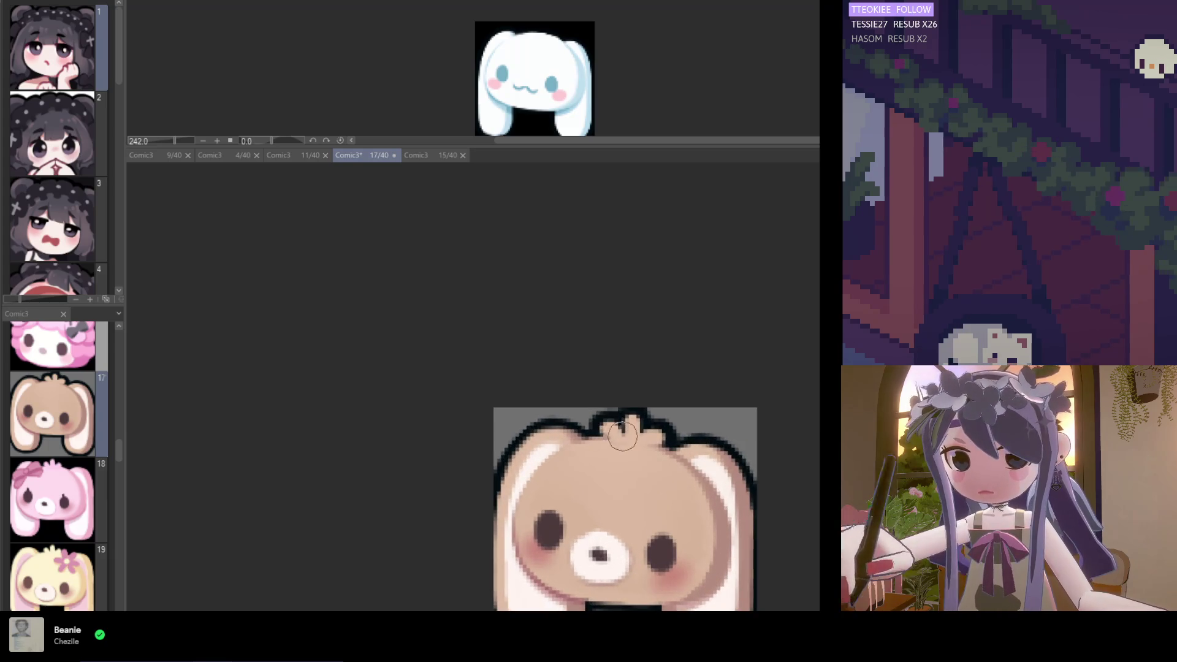
mouse_move(622, 437)
mouse_down()
mouse_move(650, 436)
mouse_move(626, 446)
mouse_up()
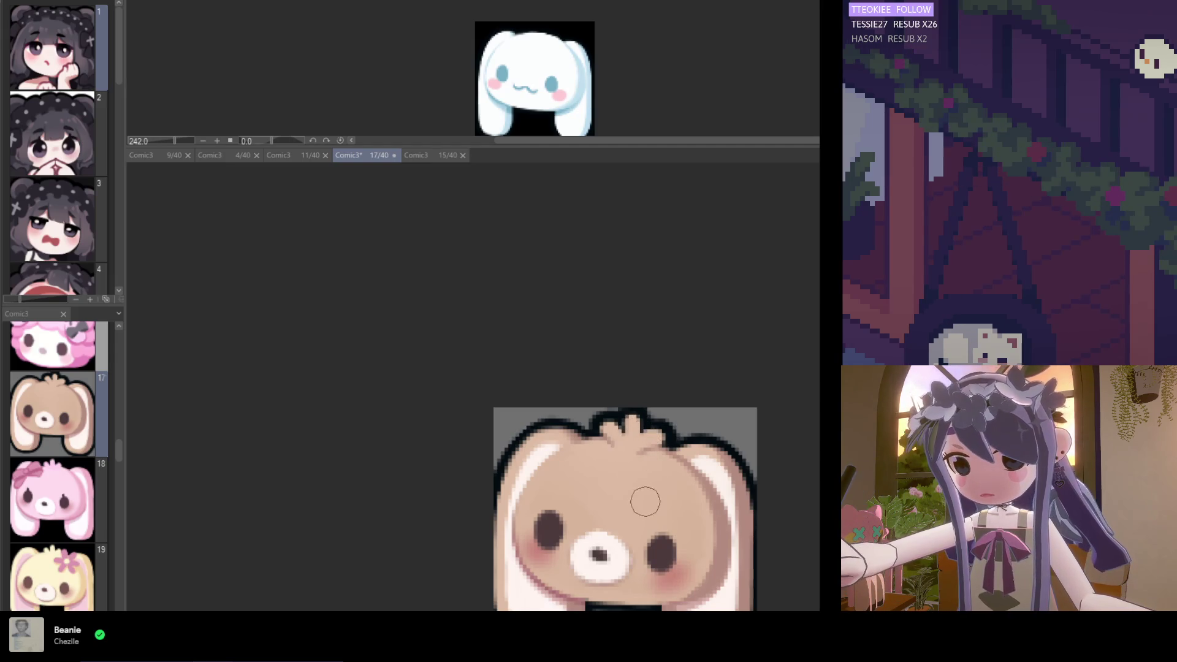
scroll(647, 521, down, 4)
key(ctrl+s)
Paint over the area near the bunny's nose and save again
scroll(691, 551, down, 1)
scroll(666, 563, up, 4)
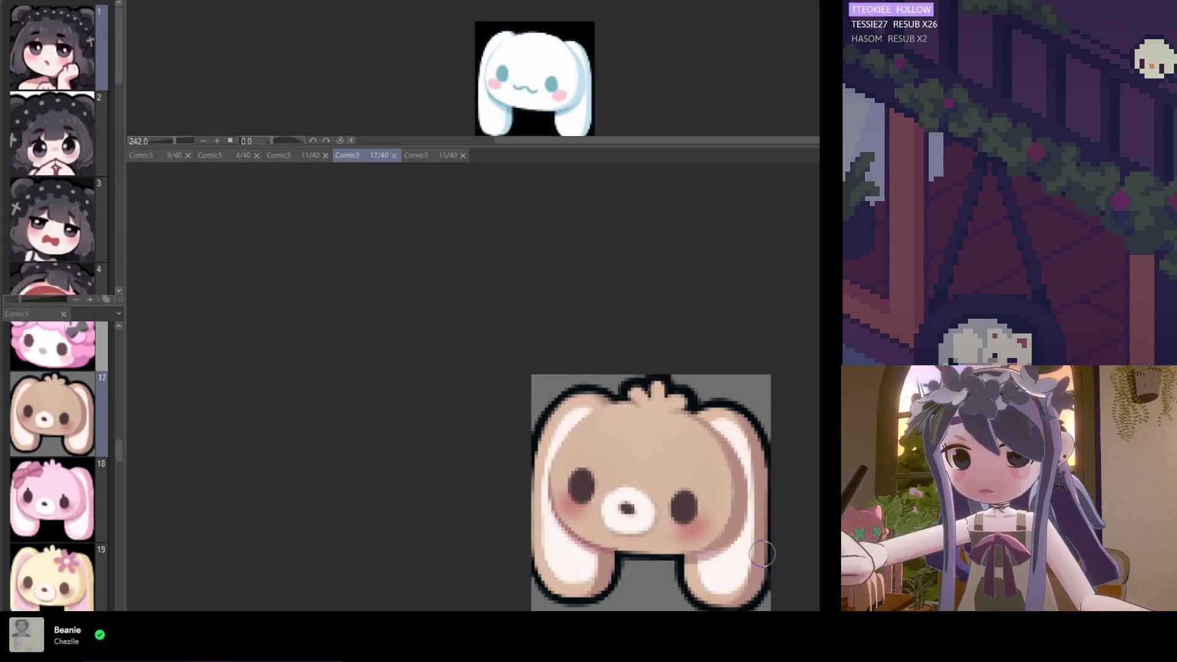
scroll(681, 524, up, 1)
drag(587, 538, 631, 545)
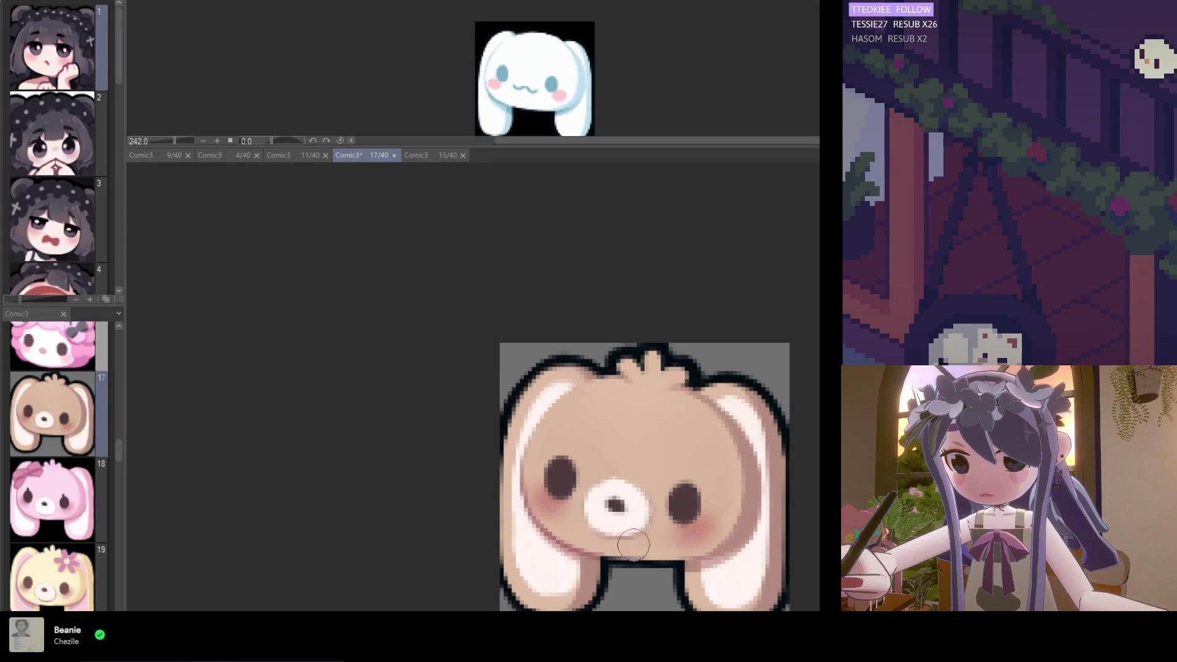
scroll(645, 548, down, 1)
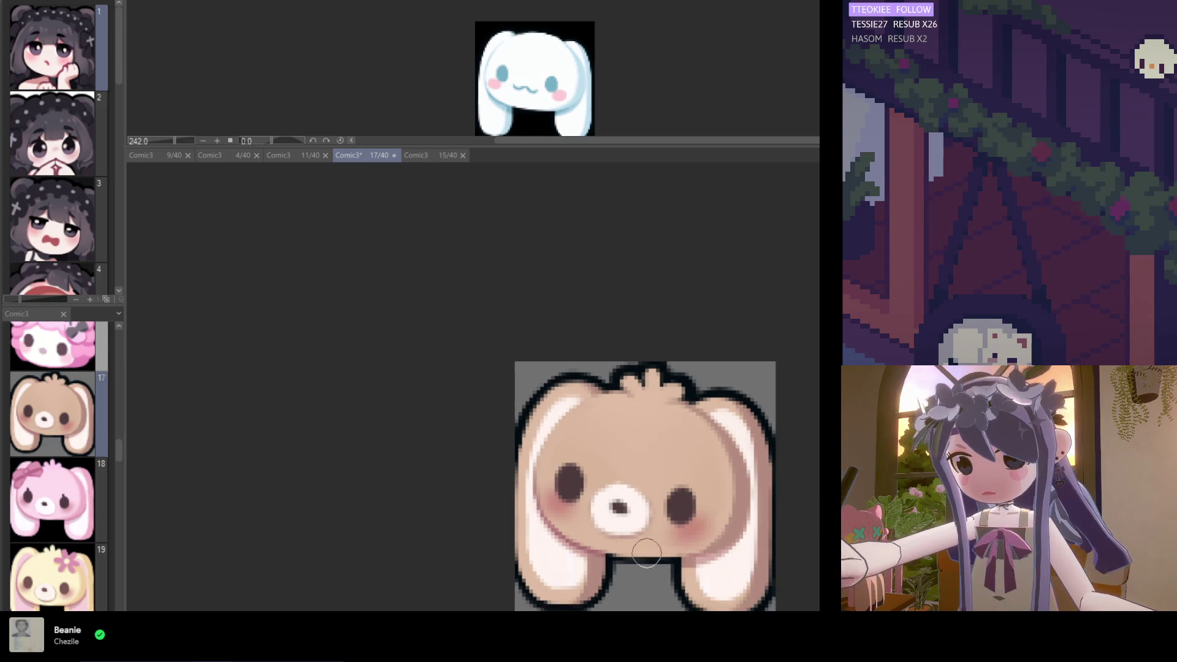
scroll(680, 521, down, 3)
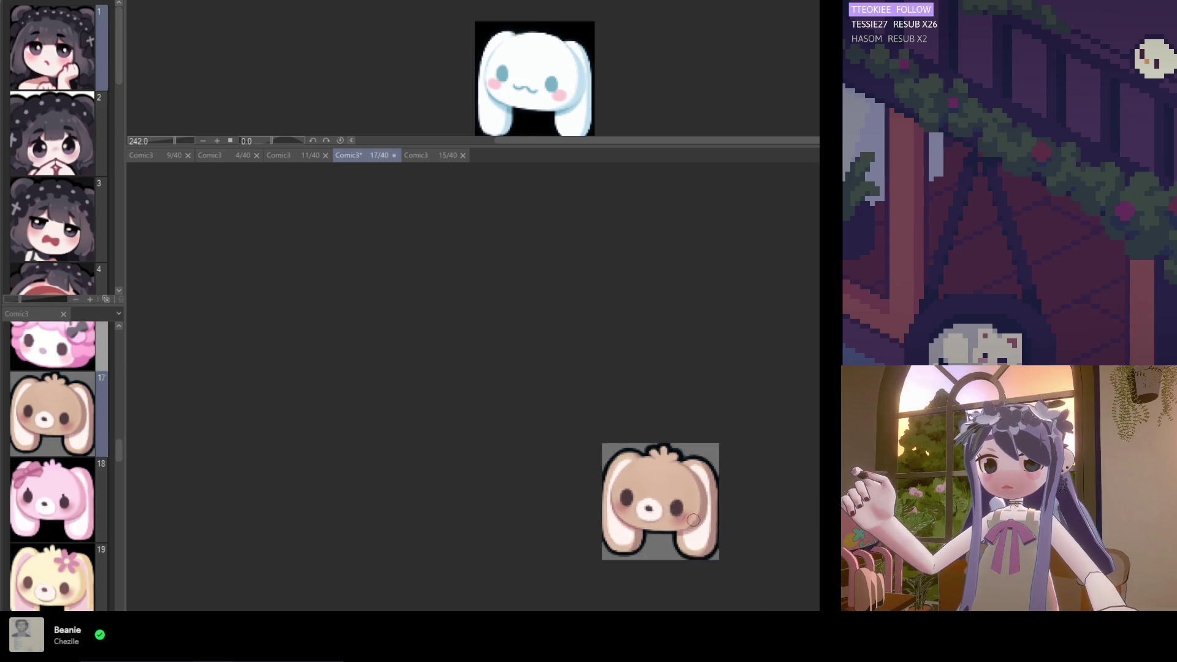
scroll(671, 533, down, 1)
key(ctrl+s)
Recentre the bunny in the canvas view
scroll(623, 473, down, 1)
scroll(660, 552, up, 1)
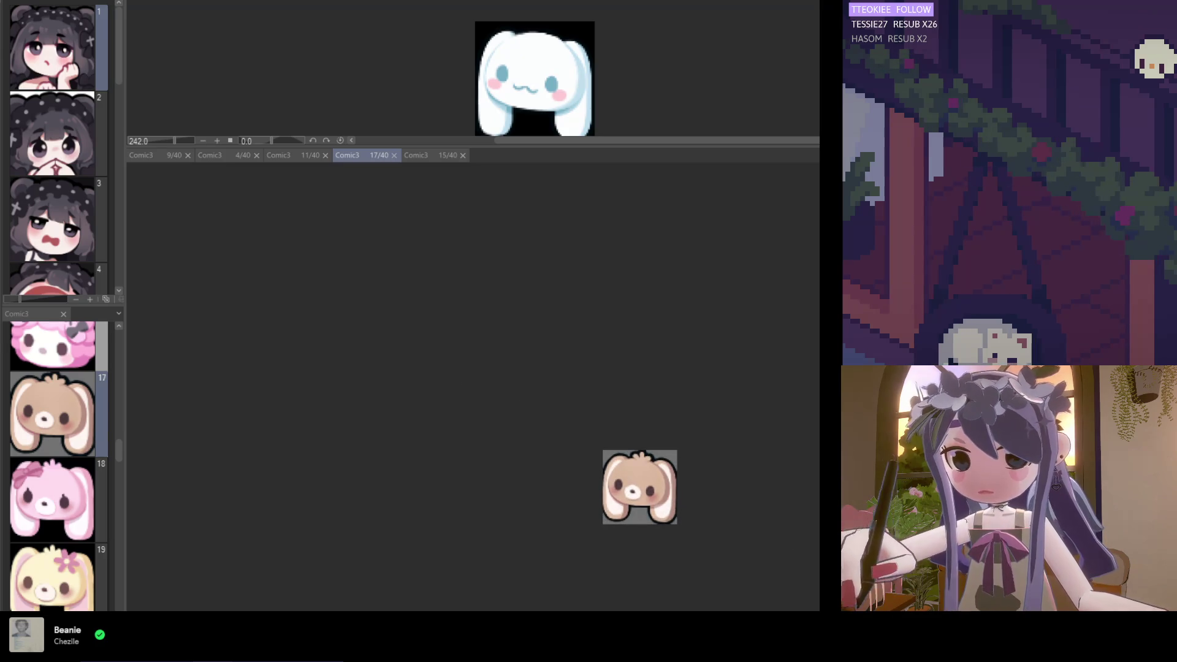
drag(655, 548, 563, 548)
scroll(563, 548, up, 4)
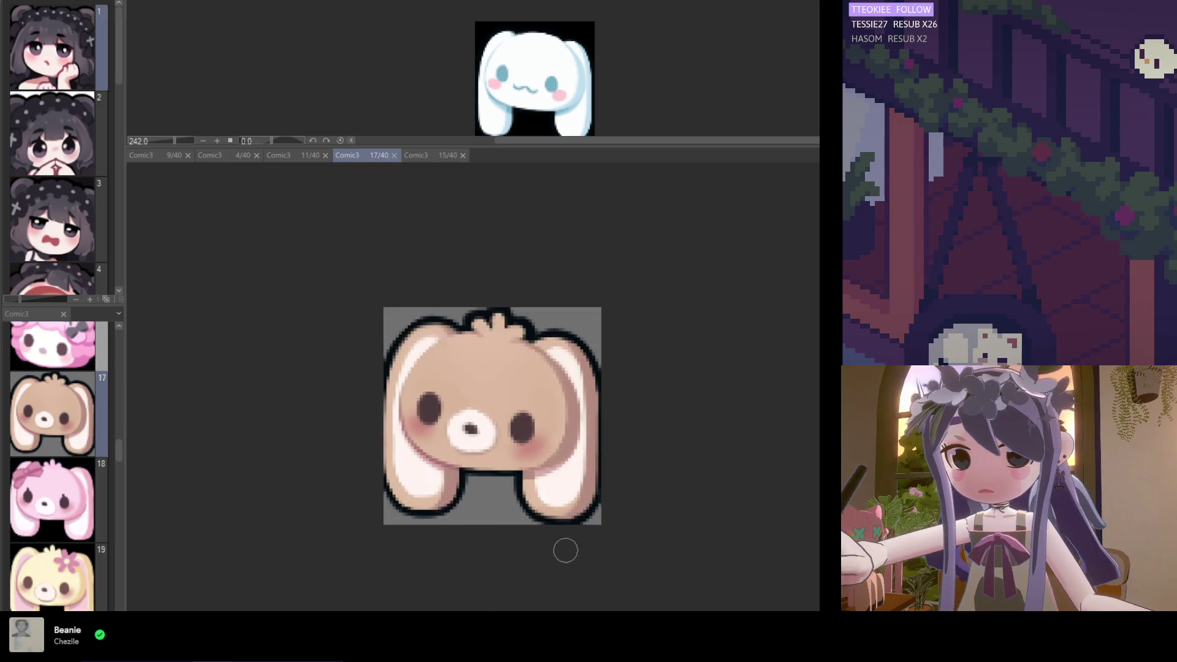
scroll(570, 556, down, 2)
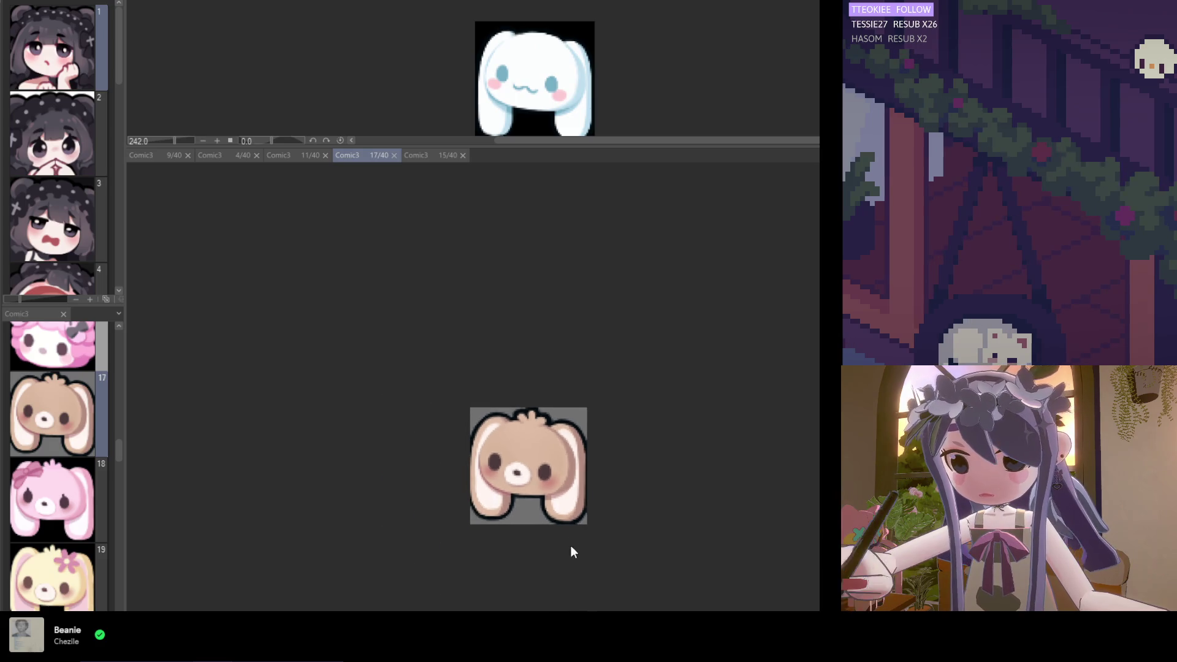
scroll(449, 472, down, 2)
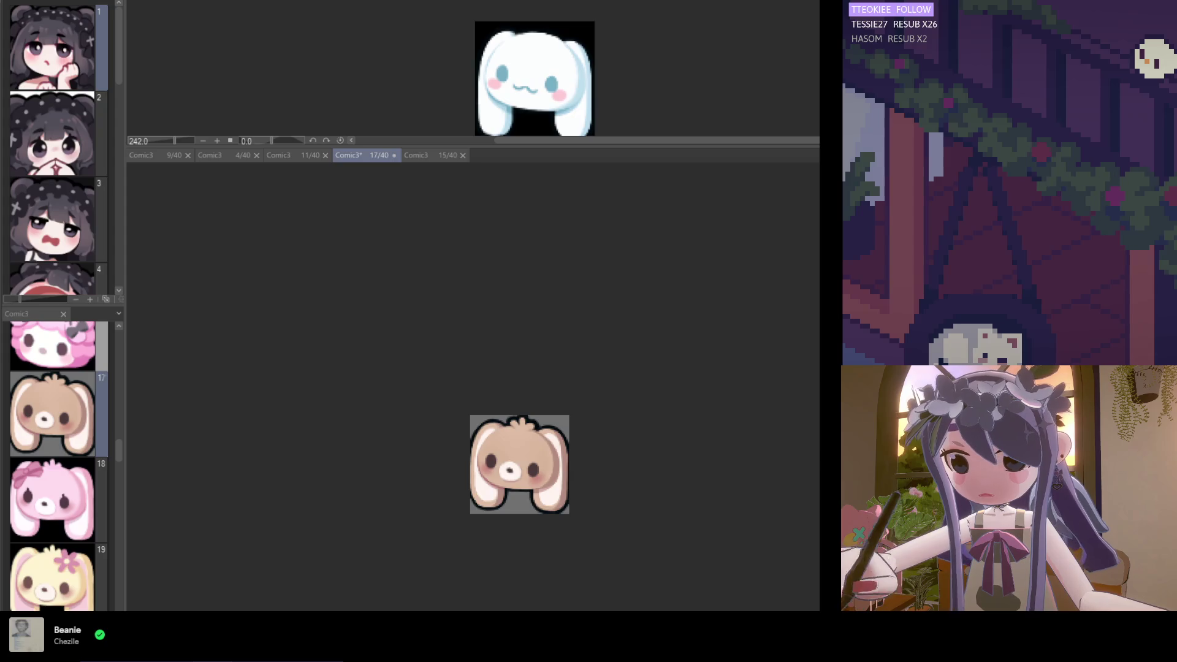
scroll(519, 433, up, 1)
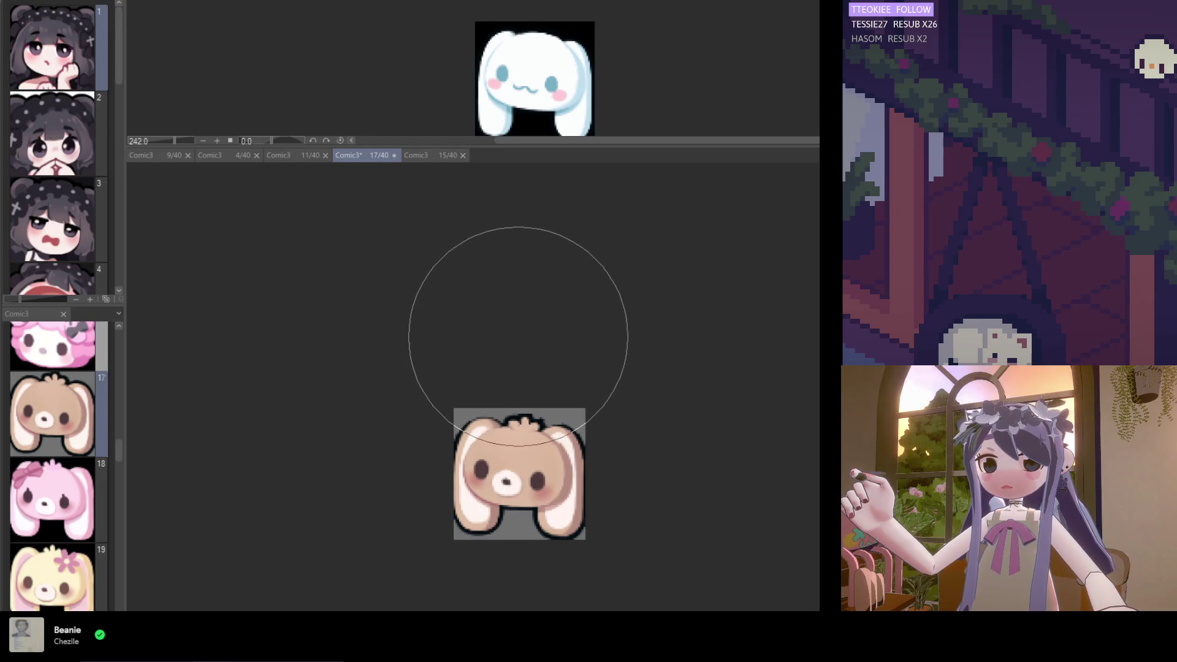
scroll(460, 255, down, 2)
scroll(481, 292, up, 1)
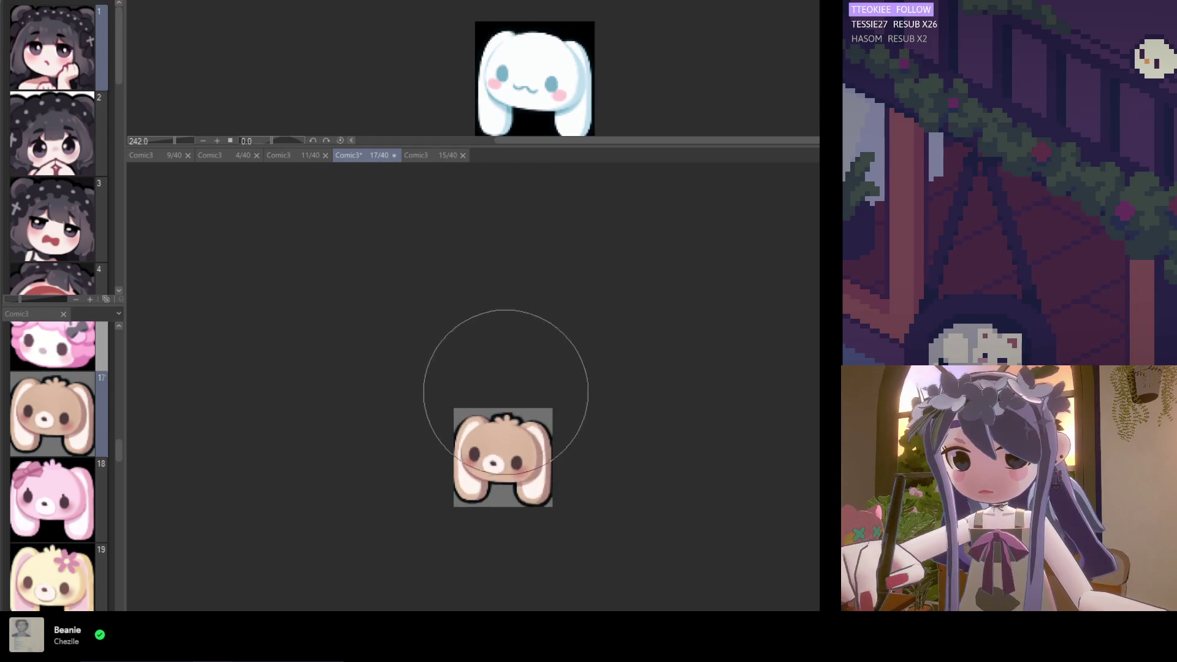
scroll(502, 390, up, 1)
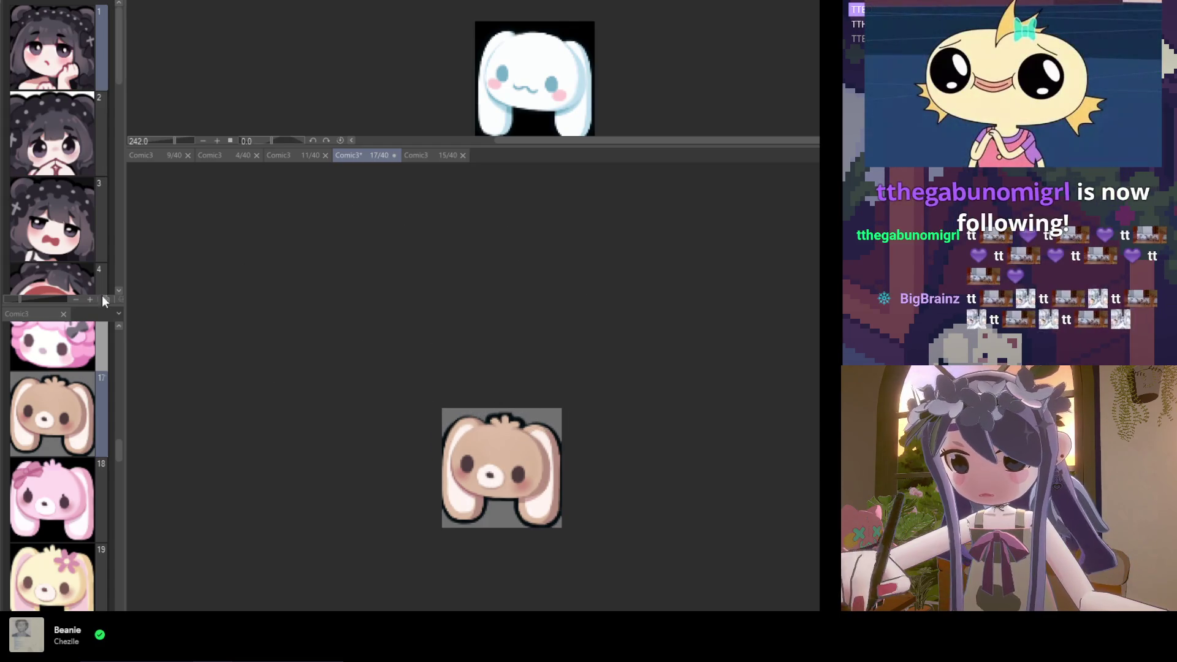
scroll(490, 399, up, 1)
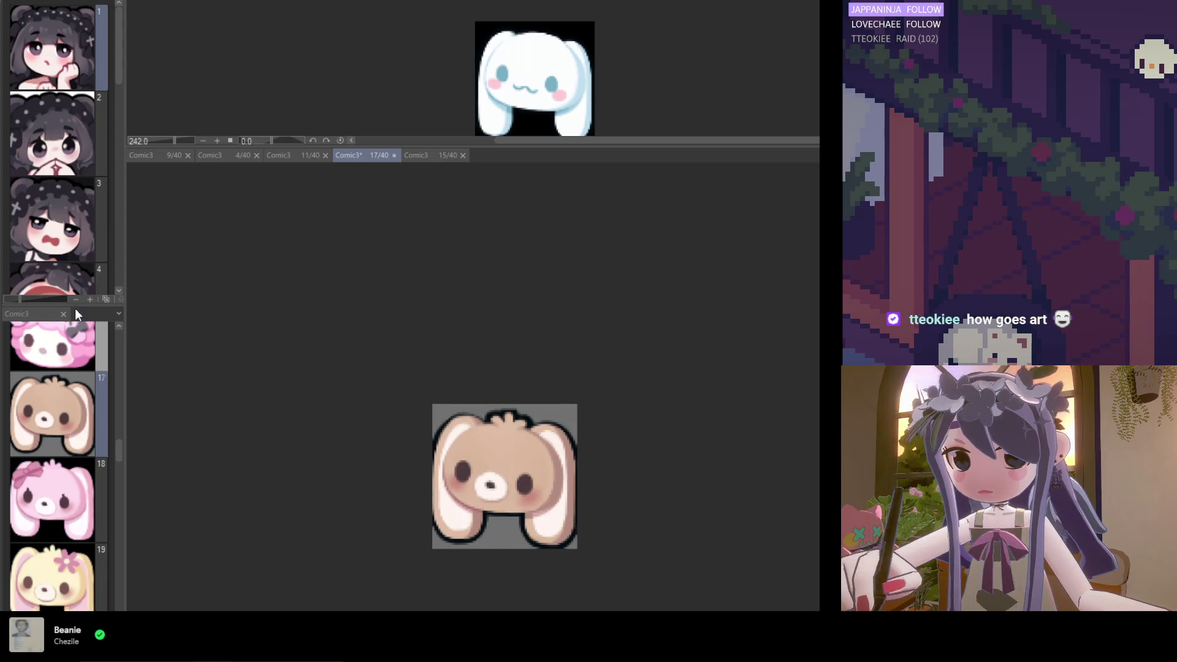
mouse_move(75, 306)
mouse_down()
mouse_move(119, 154)
mouse_move(289, 289)
mouse_move(475, 344)
mouse_move(539, 399)
mouse_up()
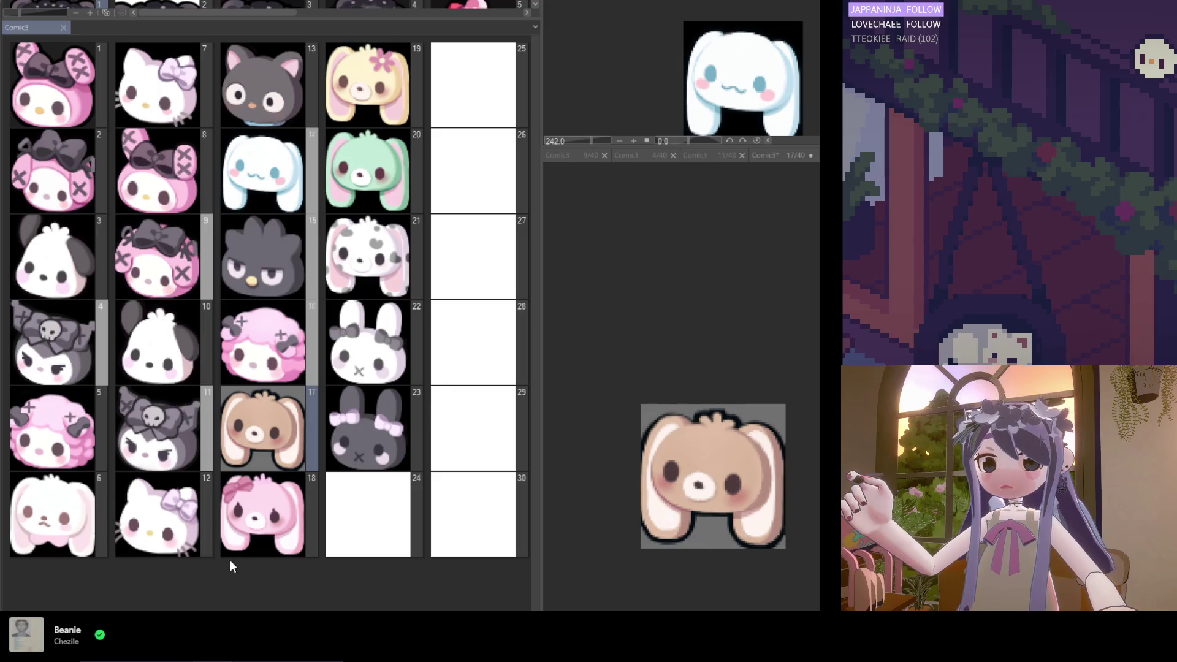
scroll(306, 609, right, 2)
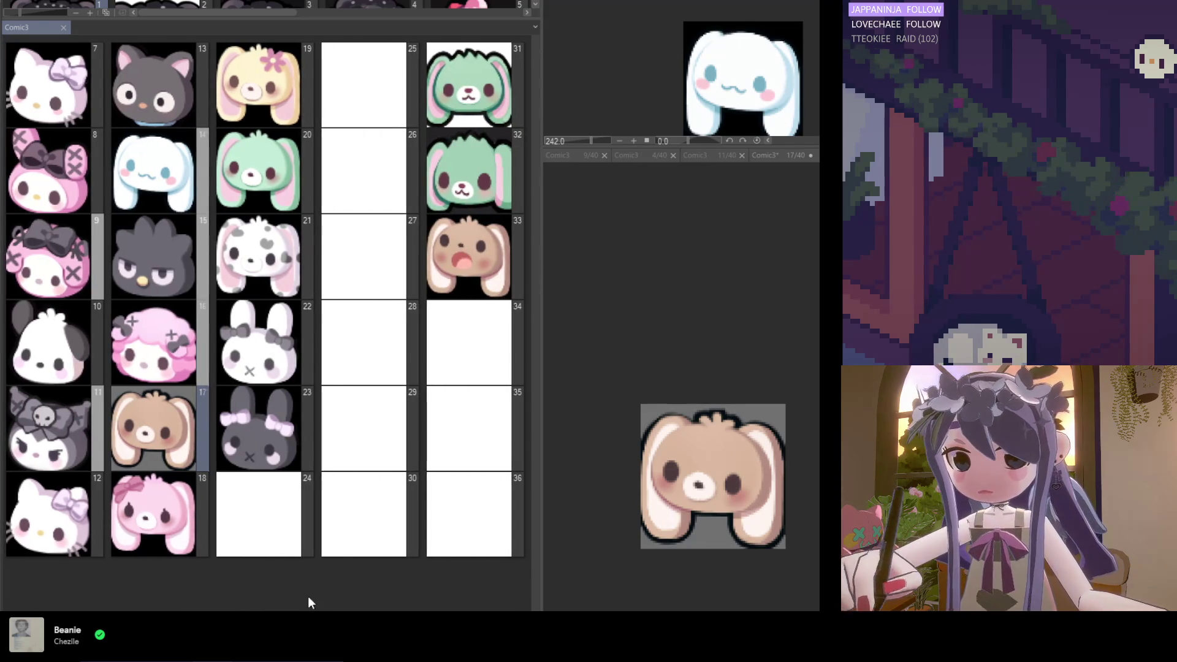
mouse_move(544, 328)
mouse_down()
mouse_move(297, 331)
mouse_move(326, 328)
mouse_up()
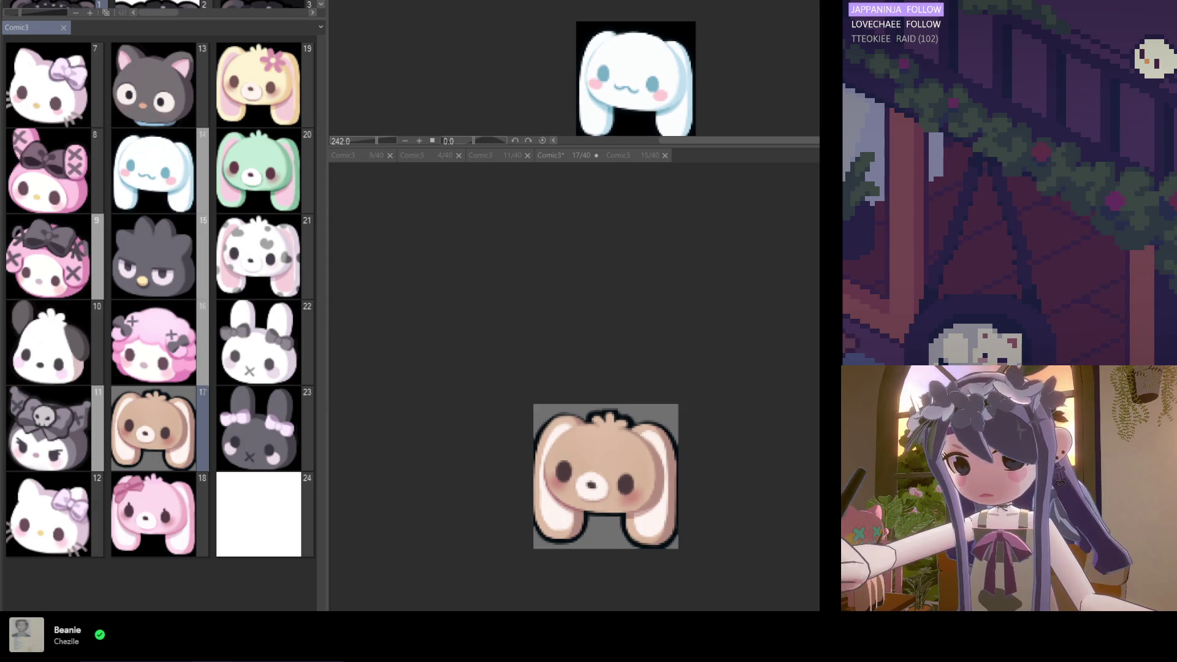
scroll(159, 323, down, 2)
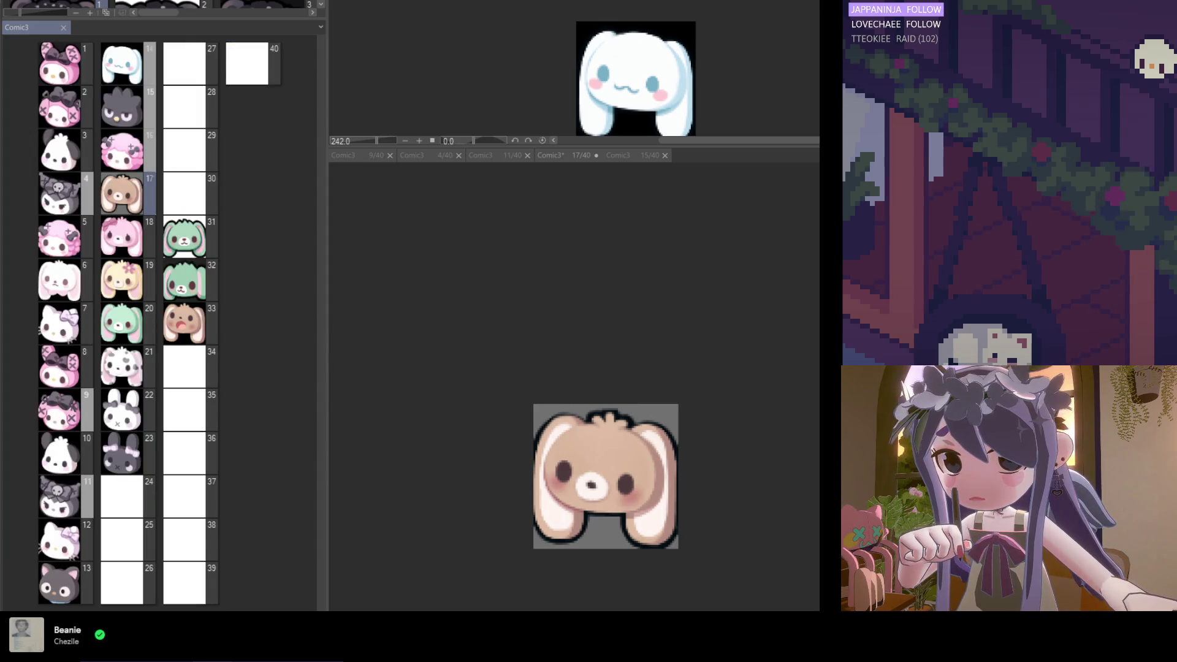
scroll(159, 323, up, 3)
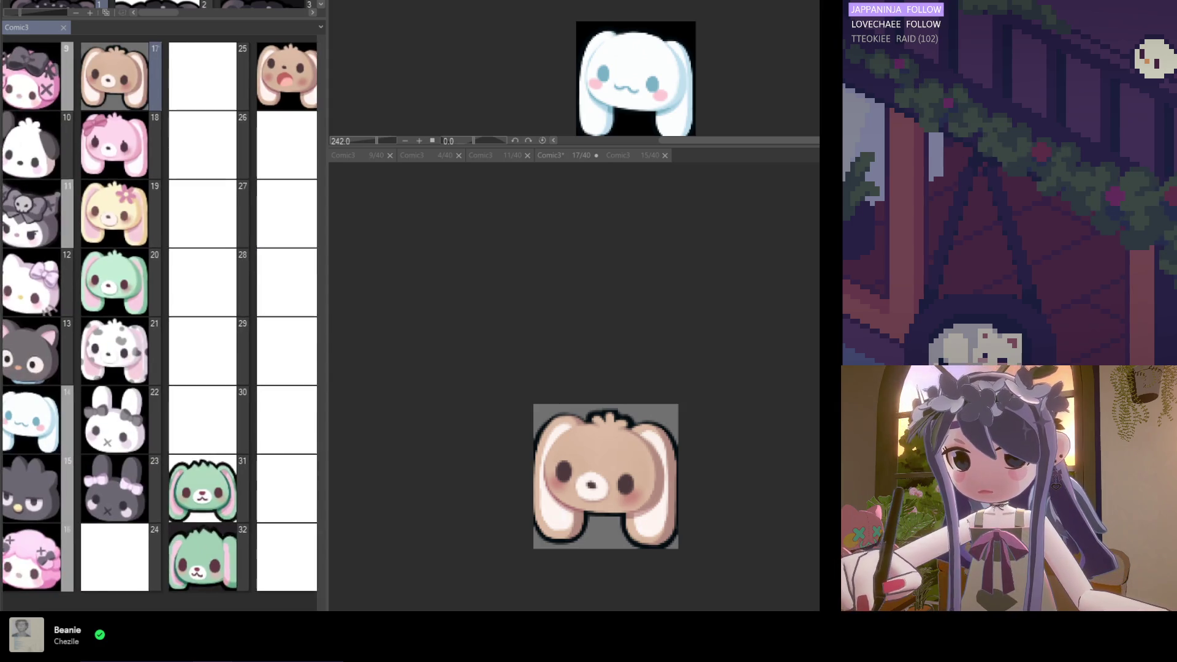
scroll(160, 323, up, 1)
scroll(159, 323, up, 2)
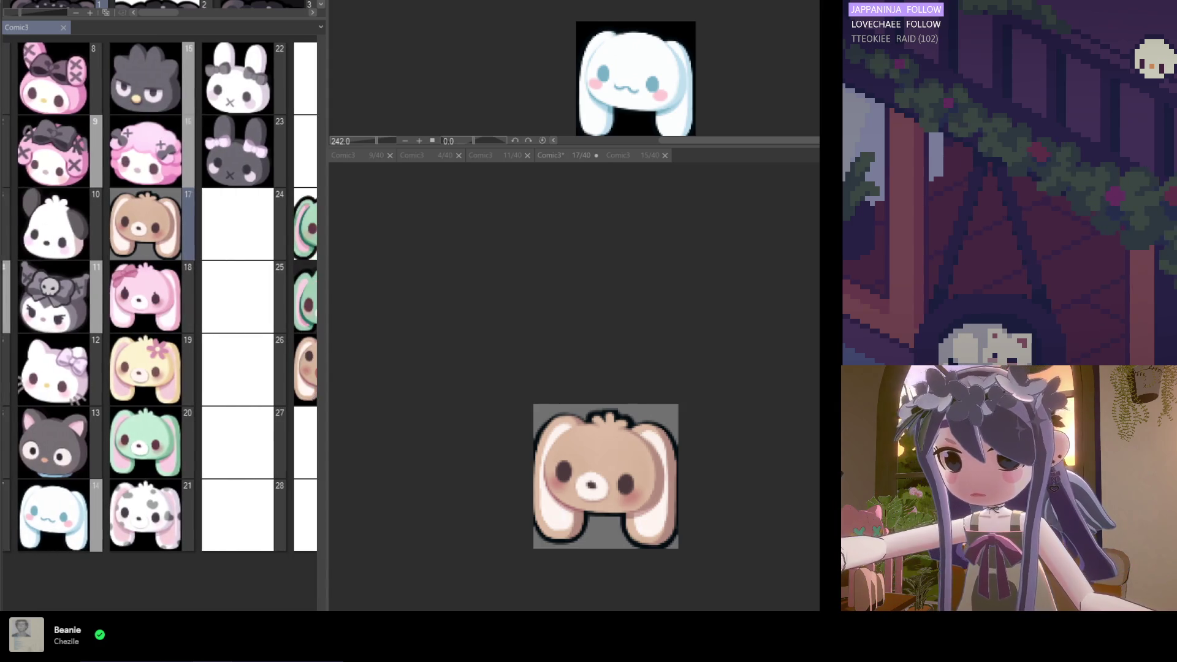
scroll(306, 392, right, 1)
drag(330, 382, 283, 380)
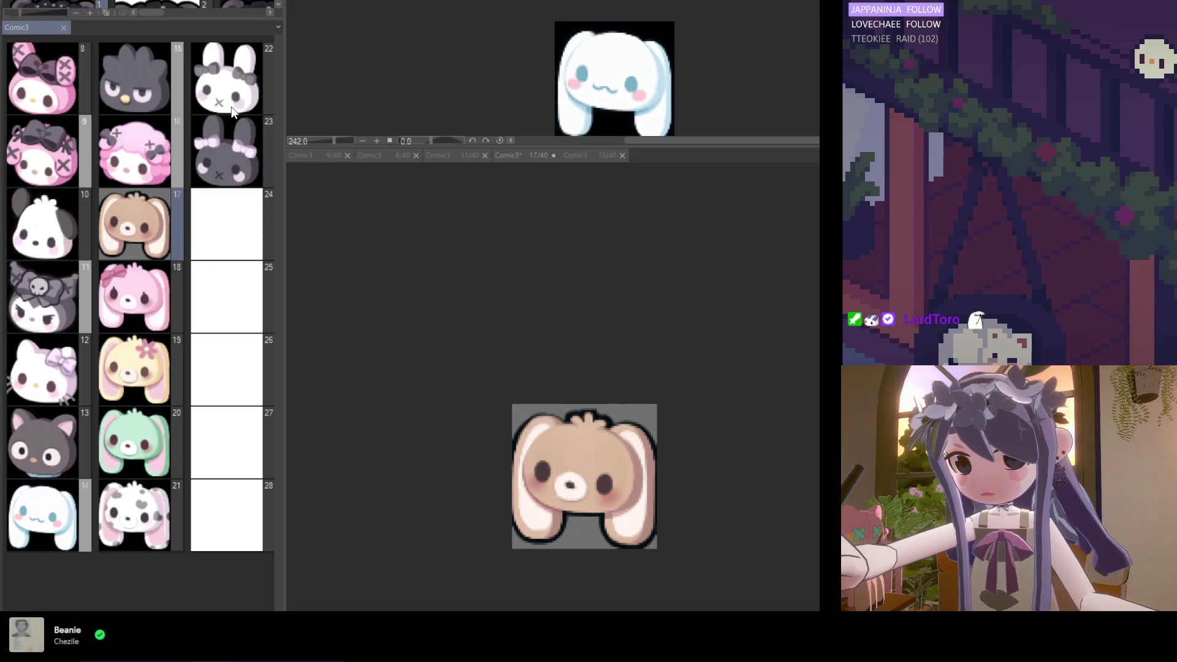
Expand the upper page list to show the chibi girl and pink bear emotes, then narrow the panel
mouse_move(141, 20)
mouse_down()
mouse_move(195, 359)
mouse_move(194, 537)
mouse_up()
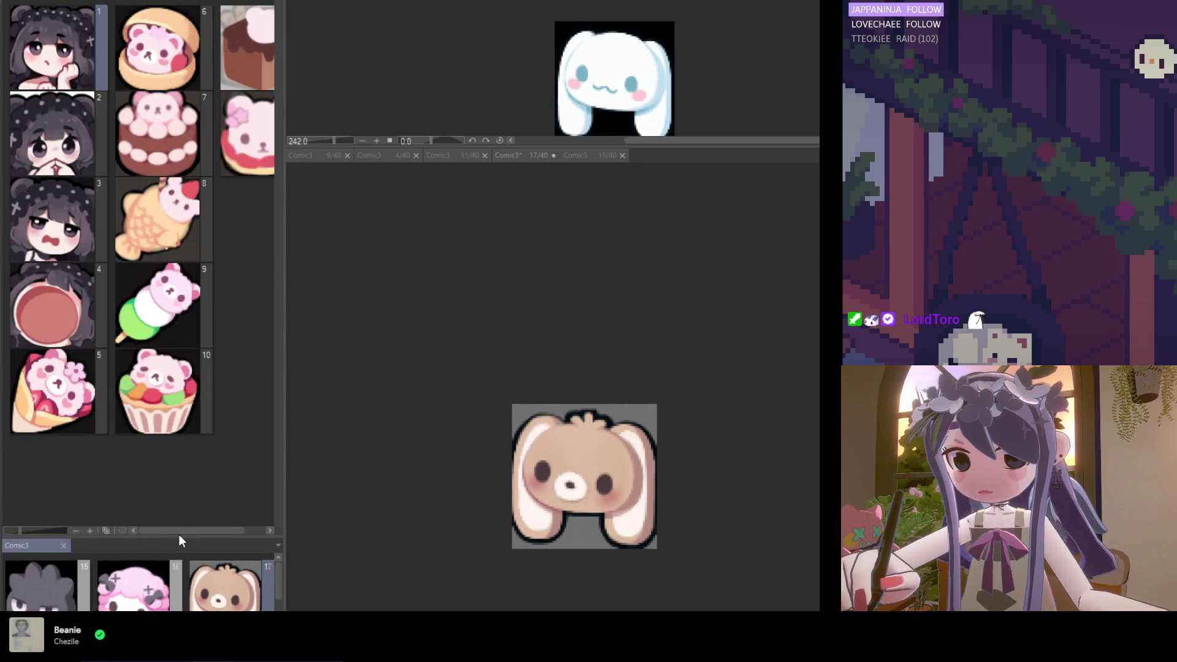
click(178, 535)
drag(193, 529, 212, 528)
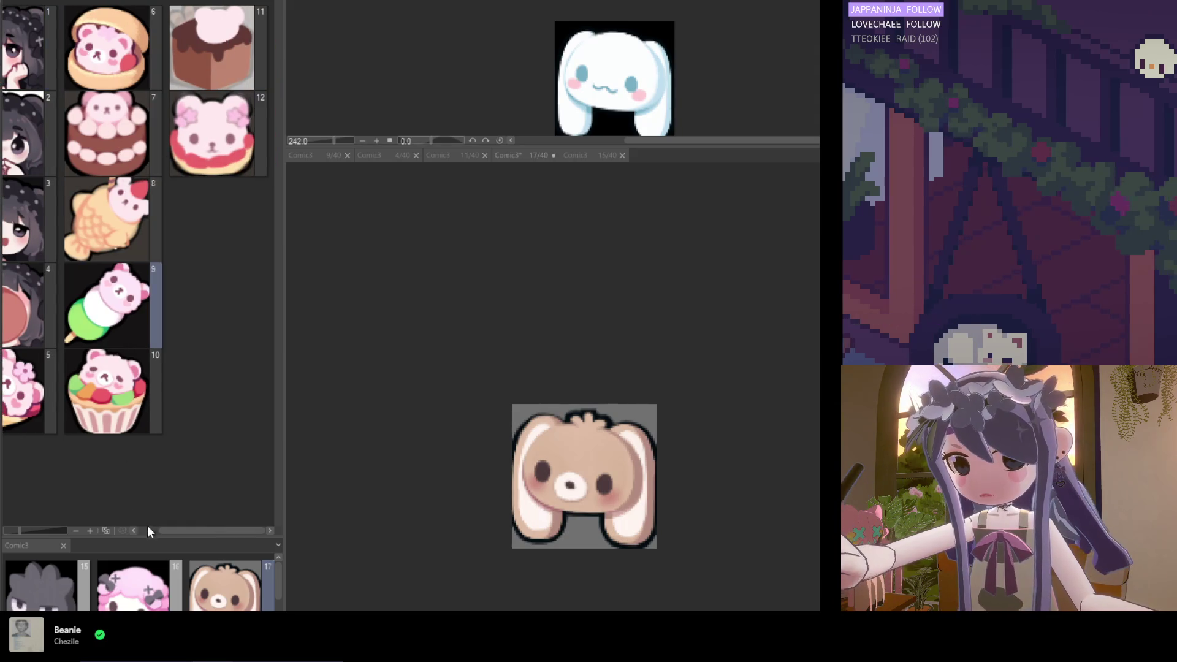
drag(183, 528, 155, 527)
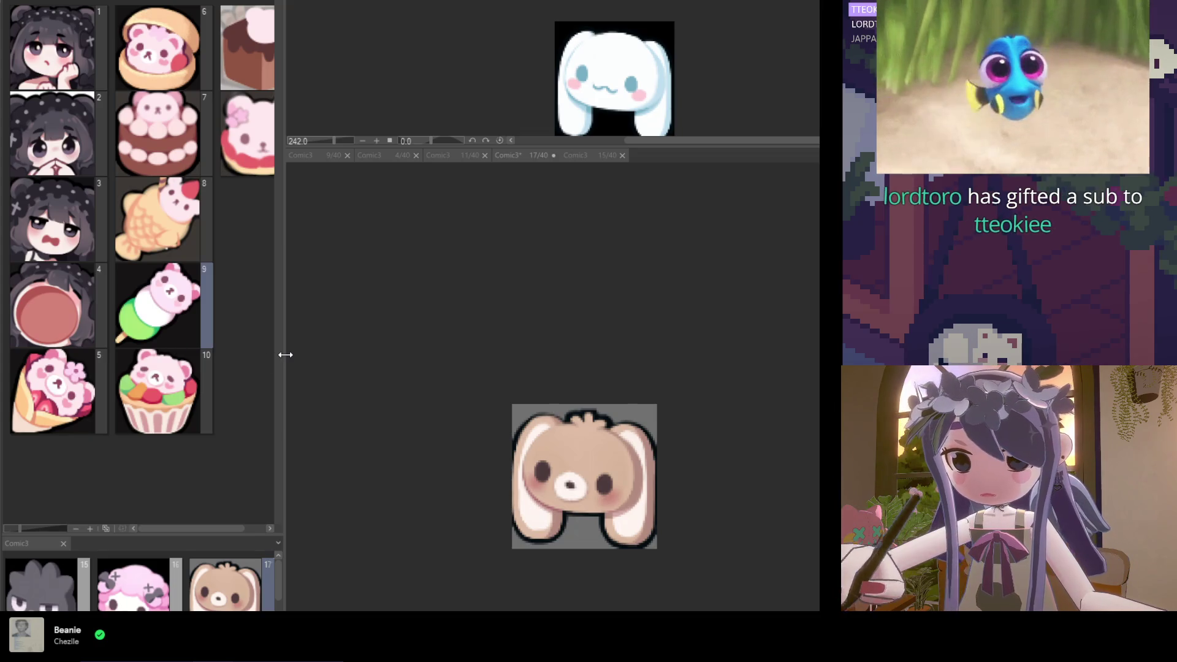
drag(280, 349, 147, 349)
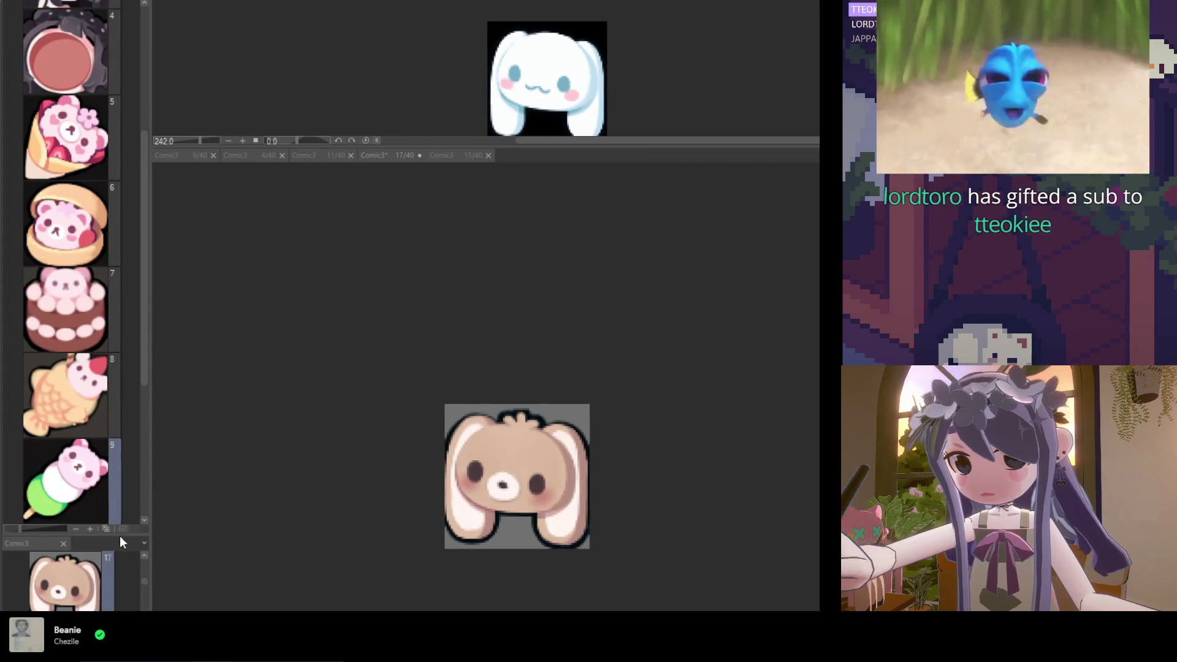
Give the Comic3 page list most of the panel height and zoom the bunny canvas
mouse_move(82, 536)
mouse_down()
mouse_move(117, 34)
mouse_move(118, 81)
mouse_up()
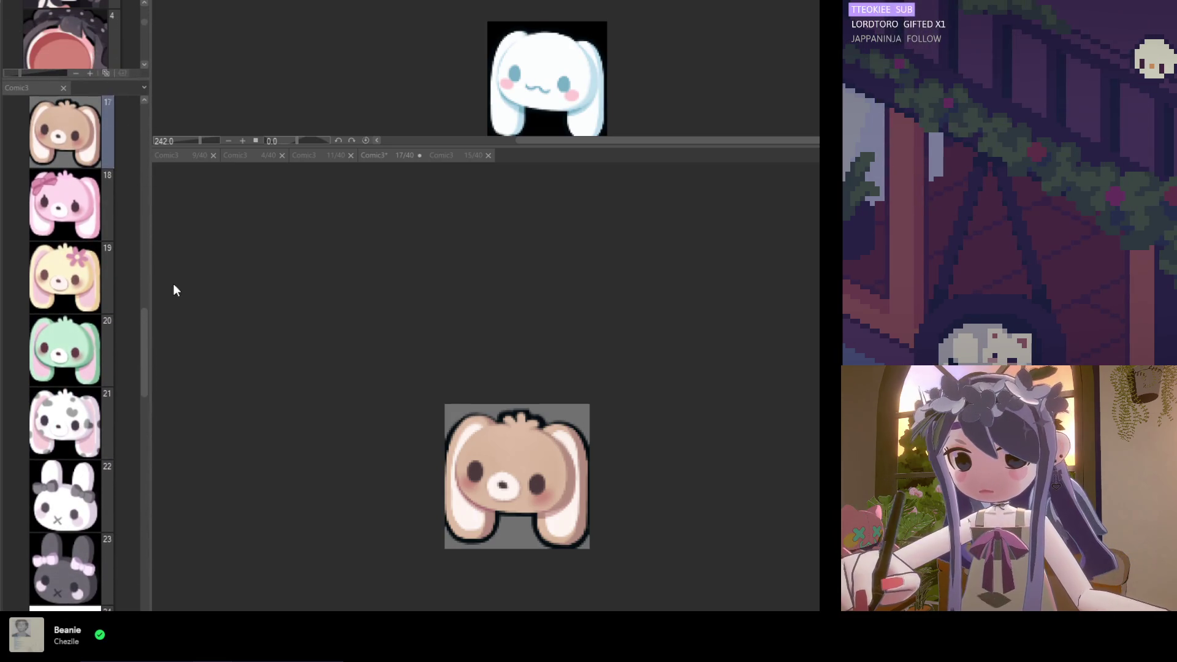
scroll(145, 294, up, 2)
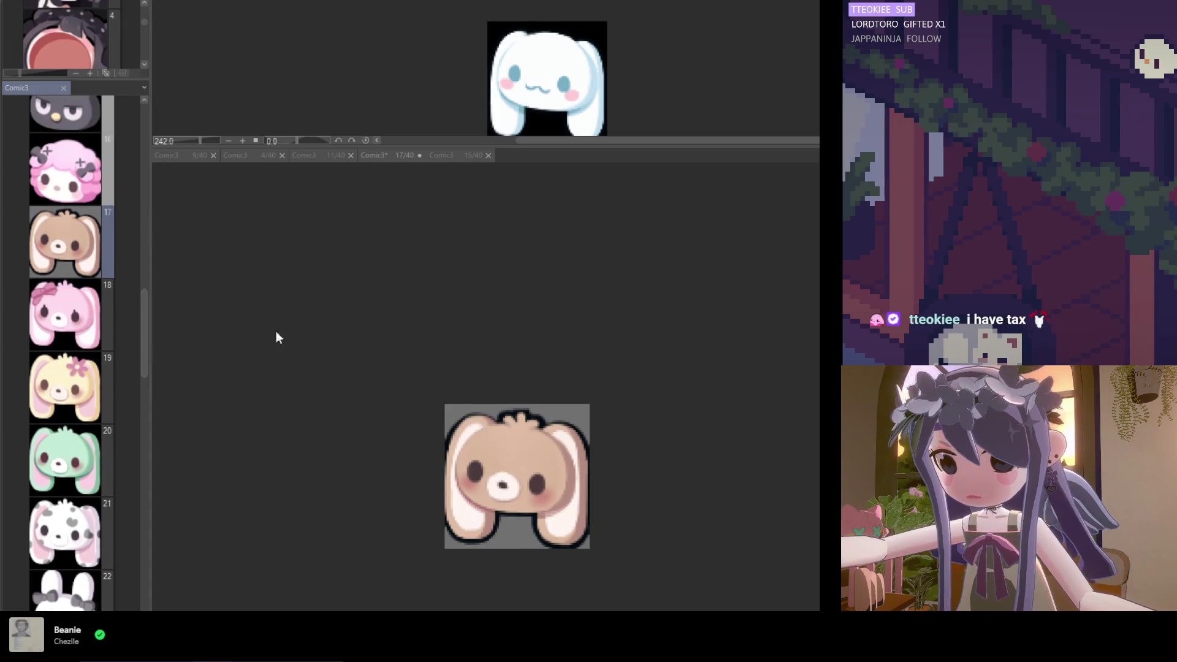
click(359, 342)
scroll(404, 445, up, 2)
scroll(447, 362, down, 2)
scroll(451, 429, up, 1)
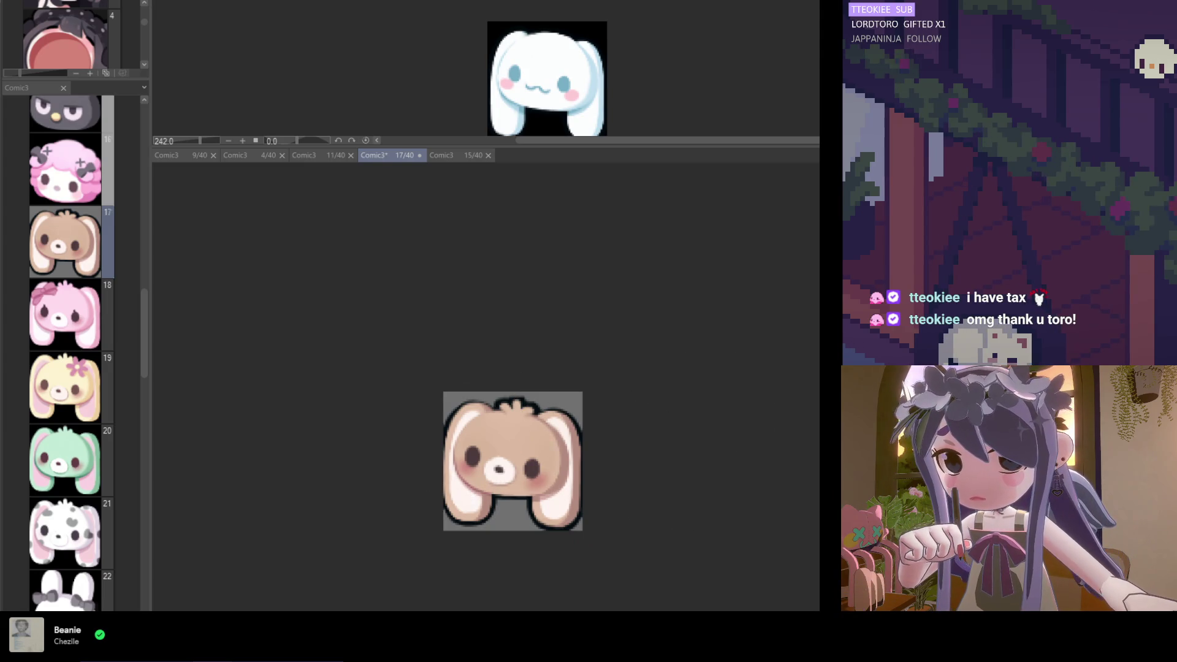
scroll(432, 424, up, 2)
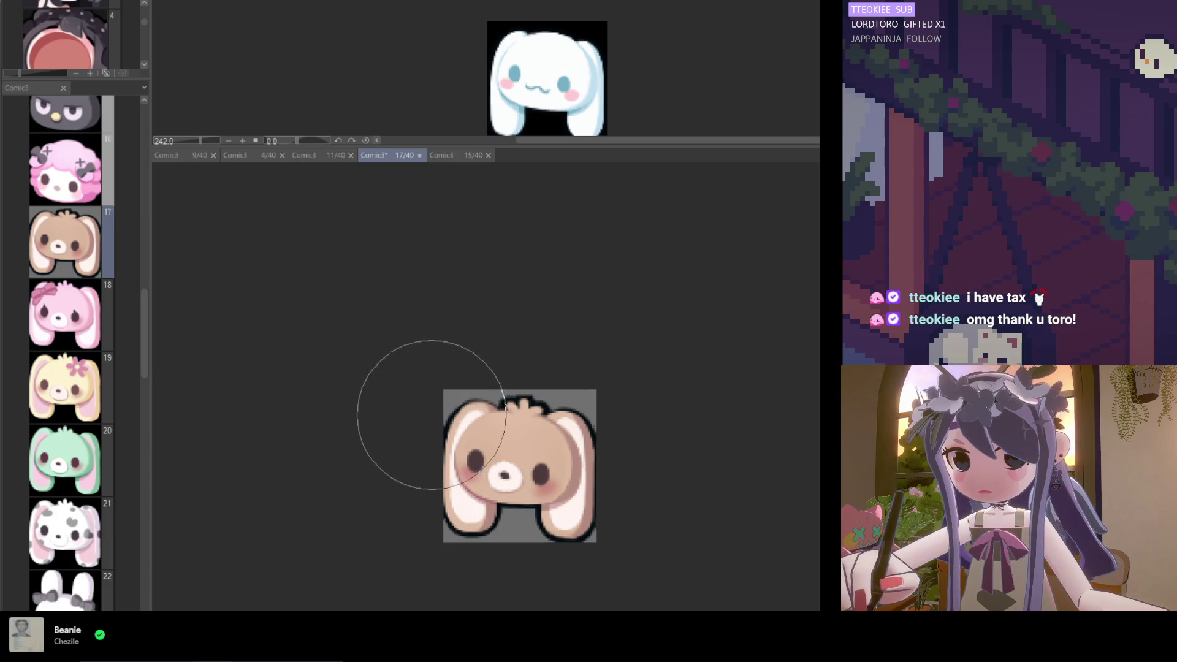
scroll(421, 334, down, 2)
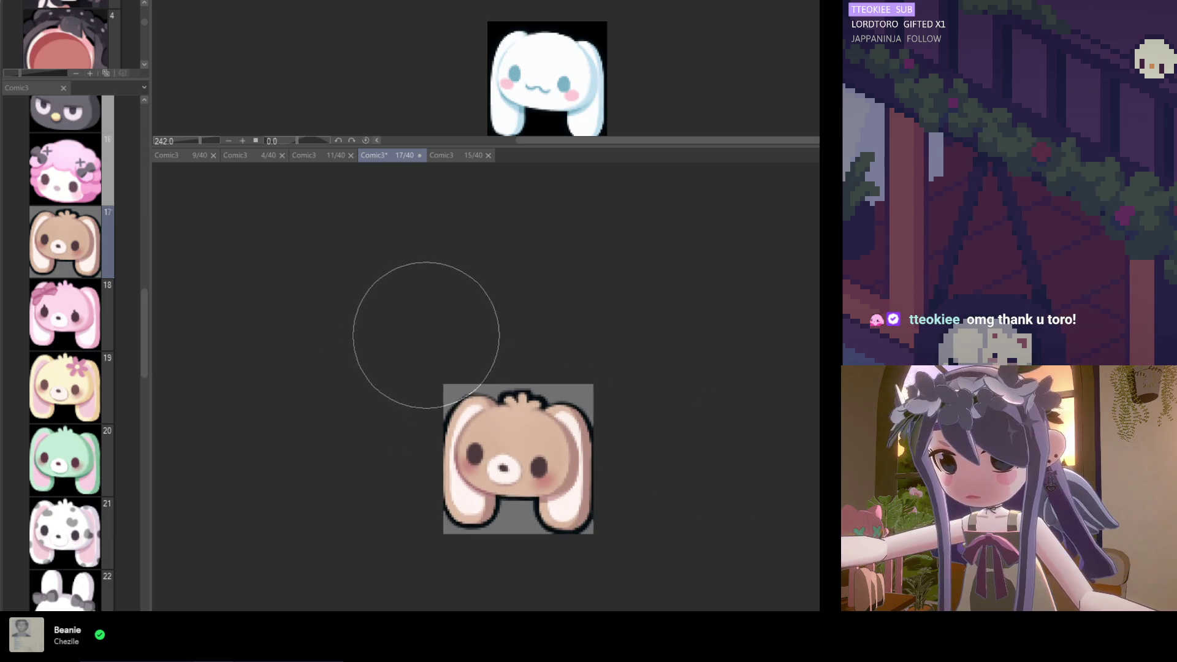
scroll(451, 423, up, 2)
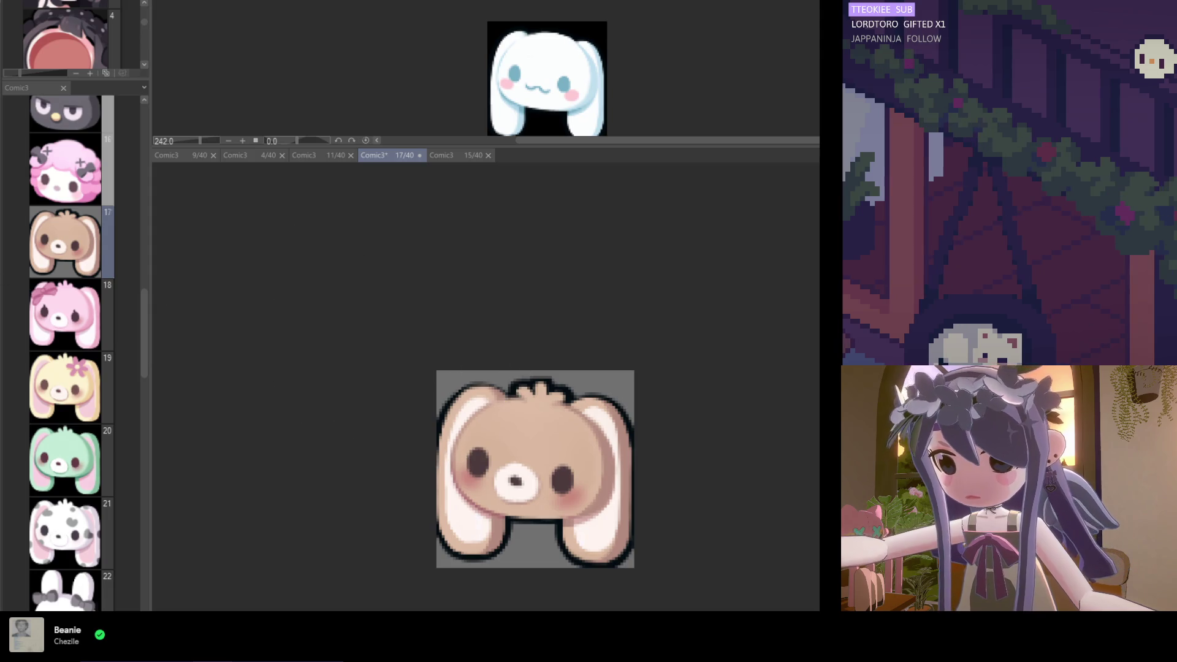
Make the brush much smaller and adjust the zoom on the bunny
key(p)
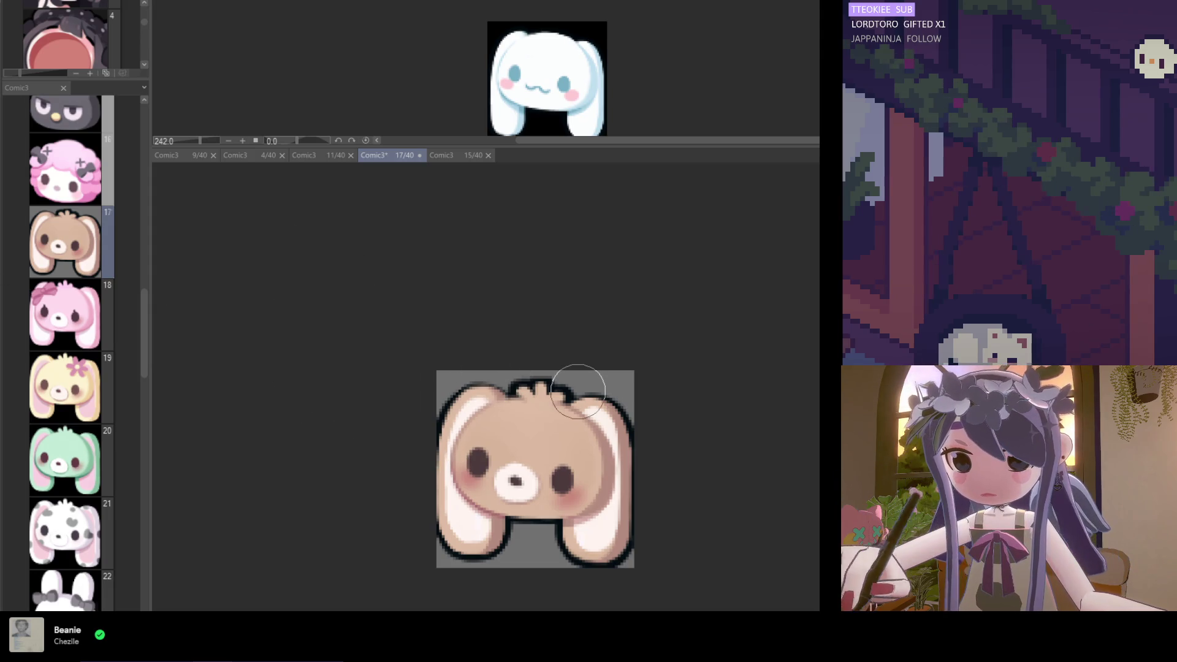
scroll(429, 441, up, 1)
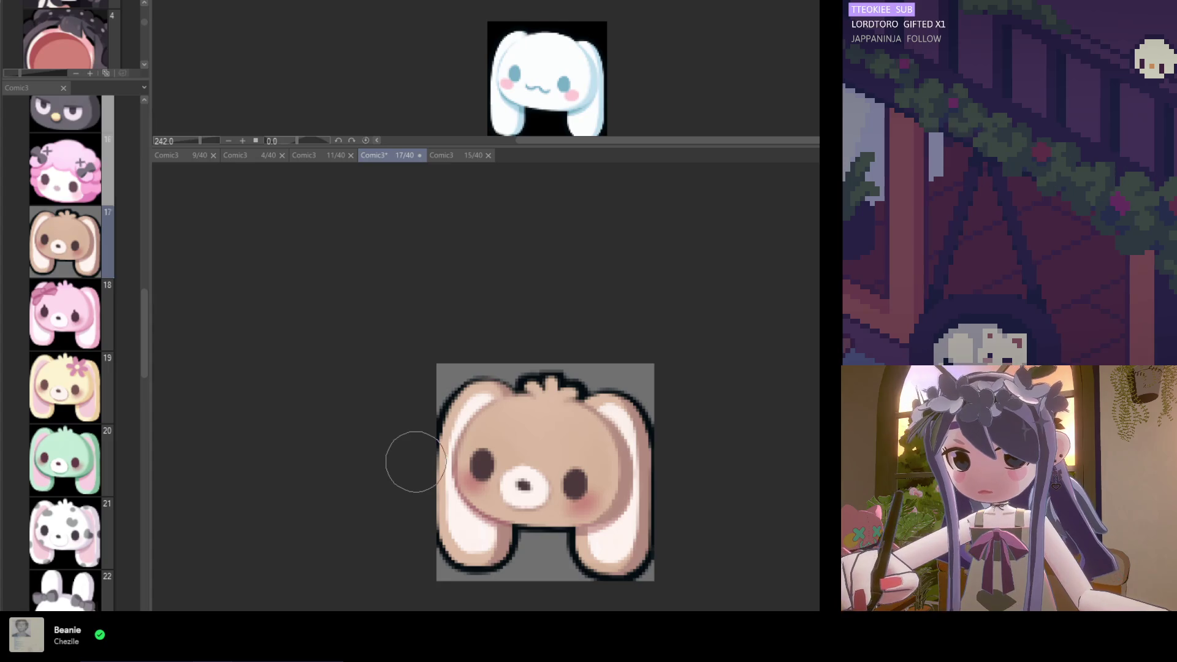
scroll(613, 411, down, 3)
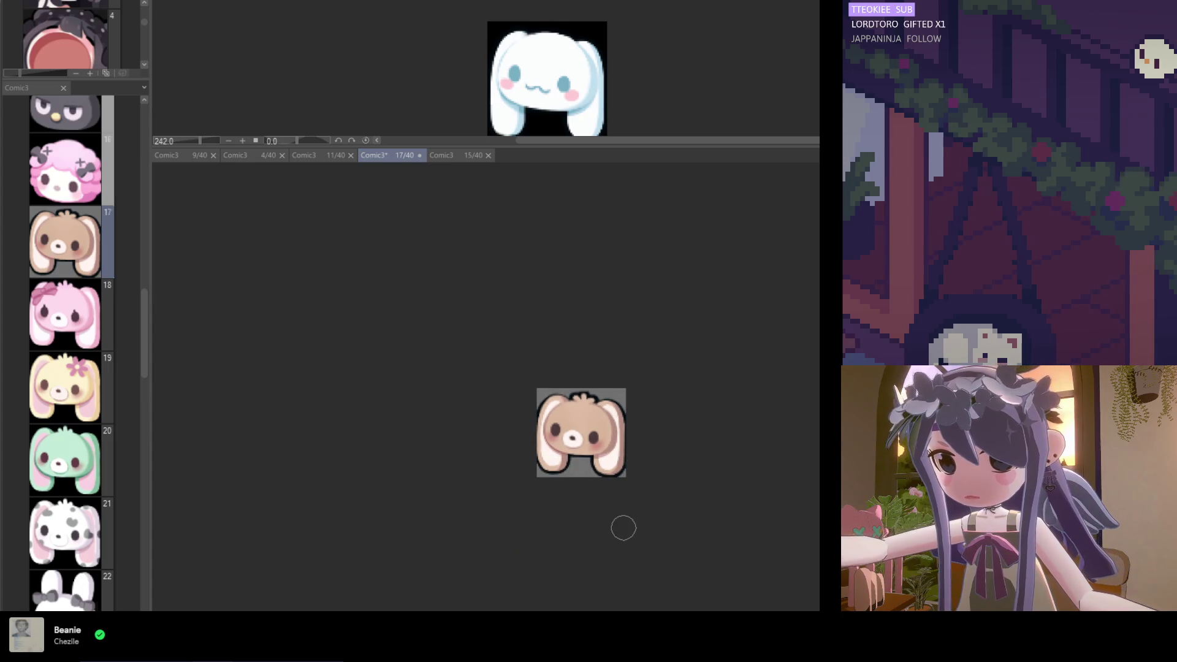
scroll(595, 459, up, 3)
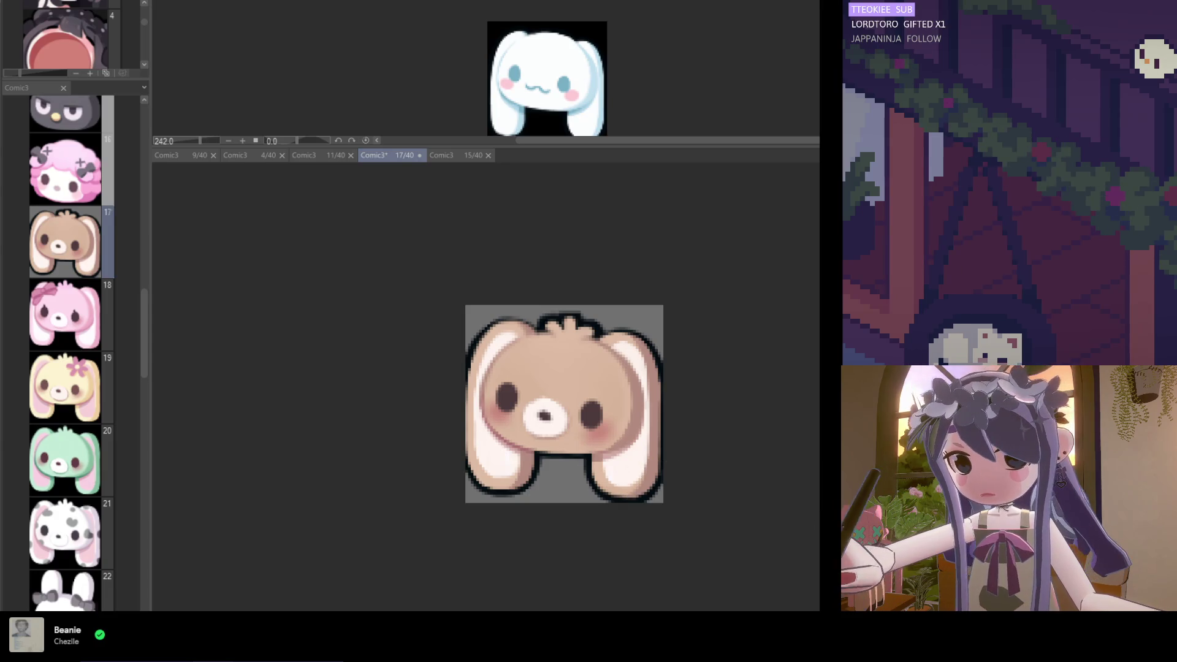
scroll(581, 490, up, 2)
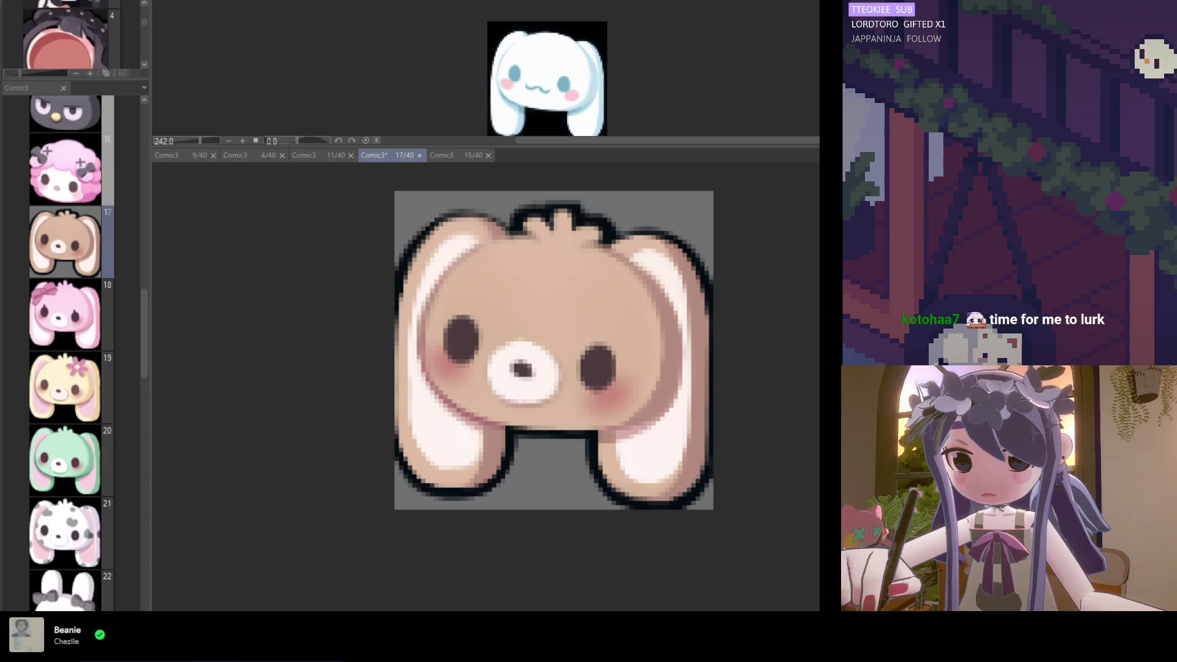
scroll(619, 368, up, 1)
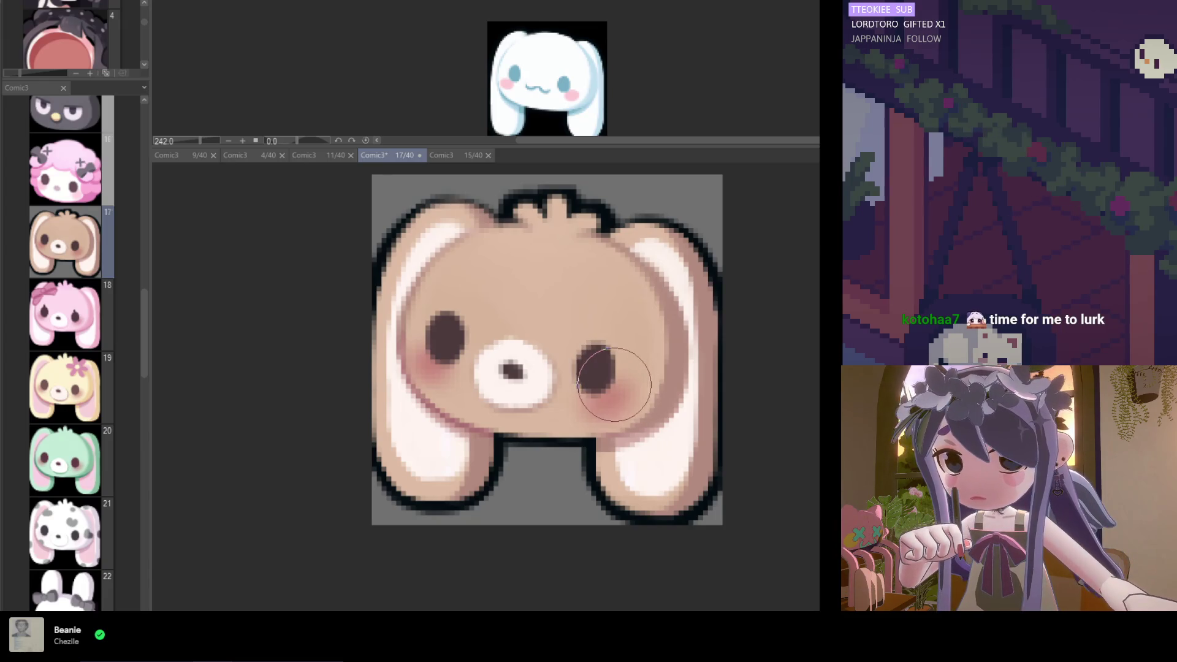
scroll(613, 417, down, 4)
scroll(588, 479, up, 2)
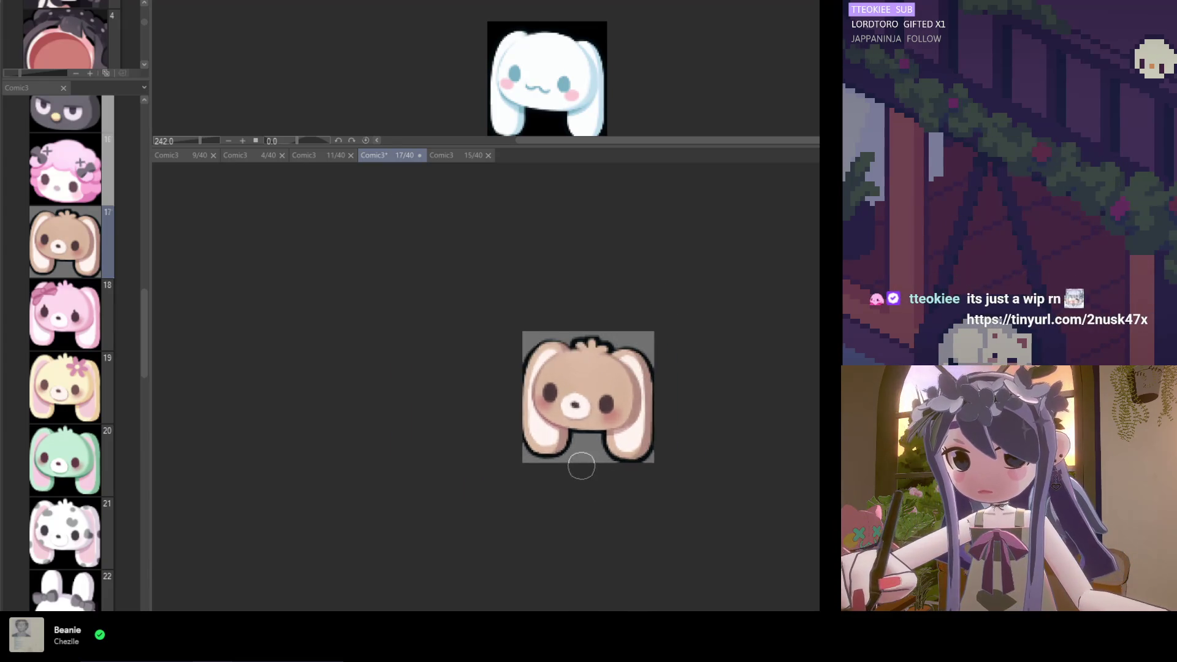
scroll(615, 460, up, 1)
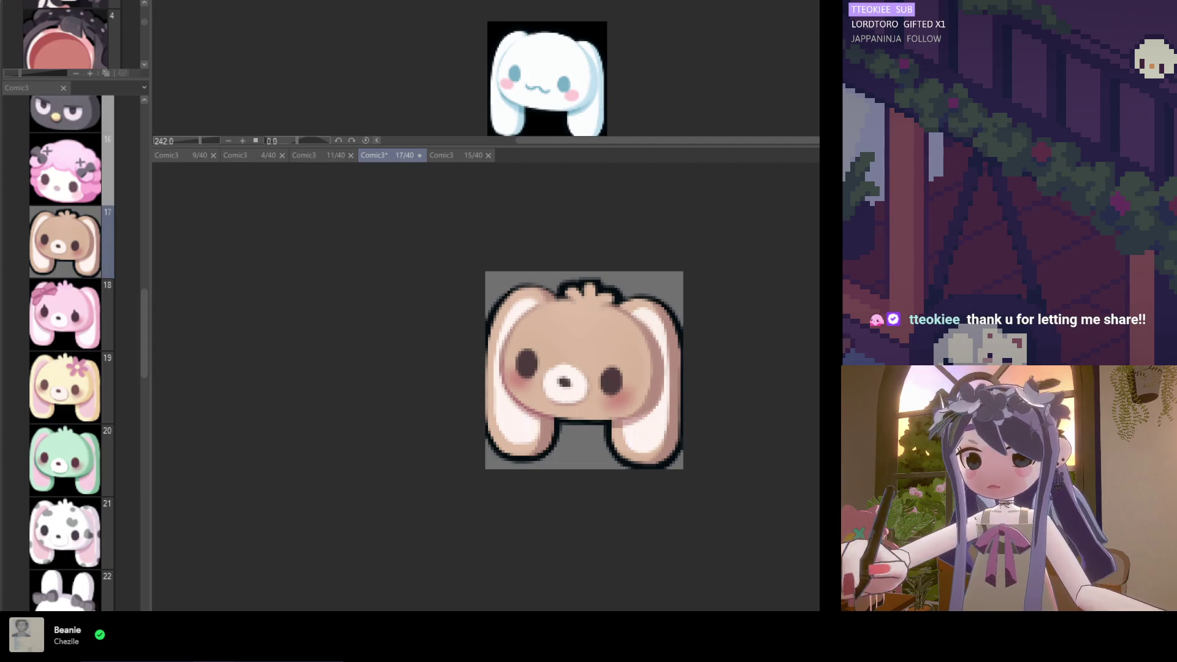
scroll(484, 423, down, 2)
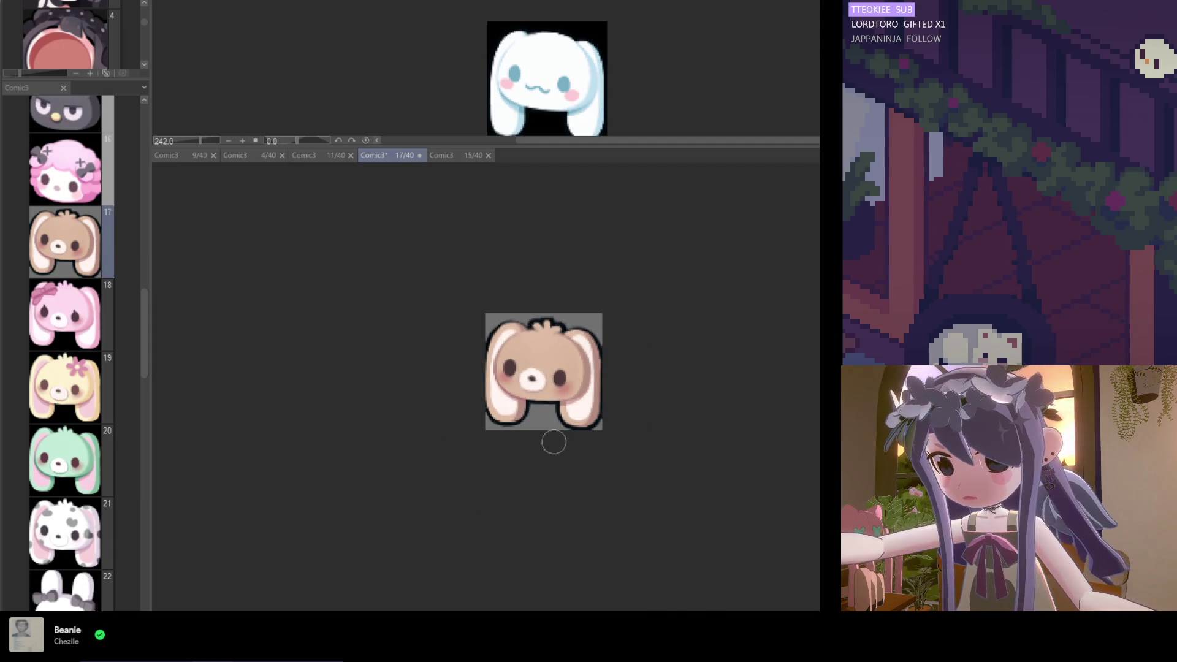
scroll(570, 460, down, 1)
scroll(582, 429, up, 1)
scroll(575, 402, up, 3)
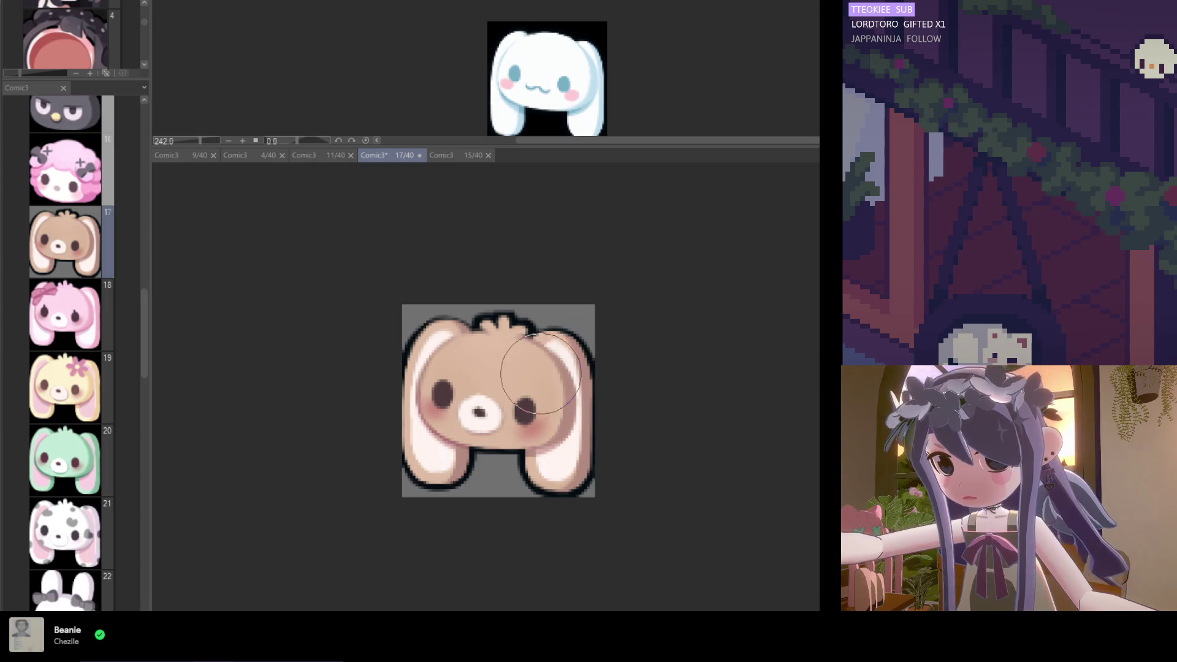
scroll(586, 430, down, 3)
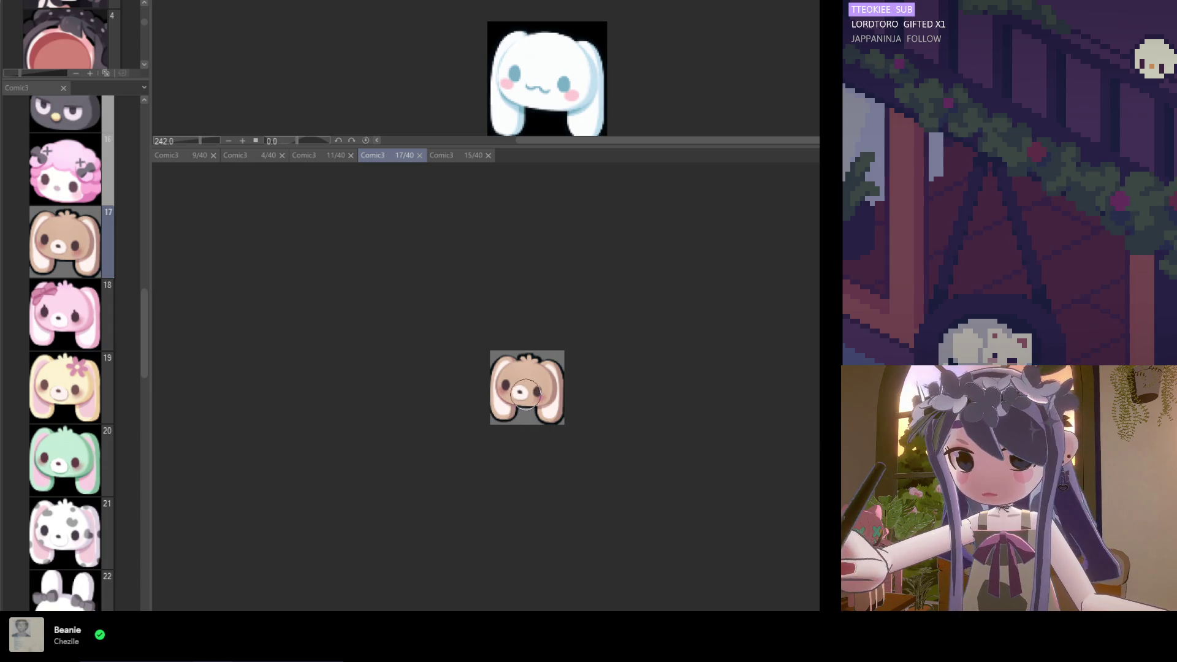
scroll(527, 364, up, 3)
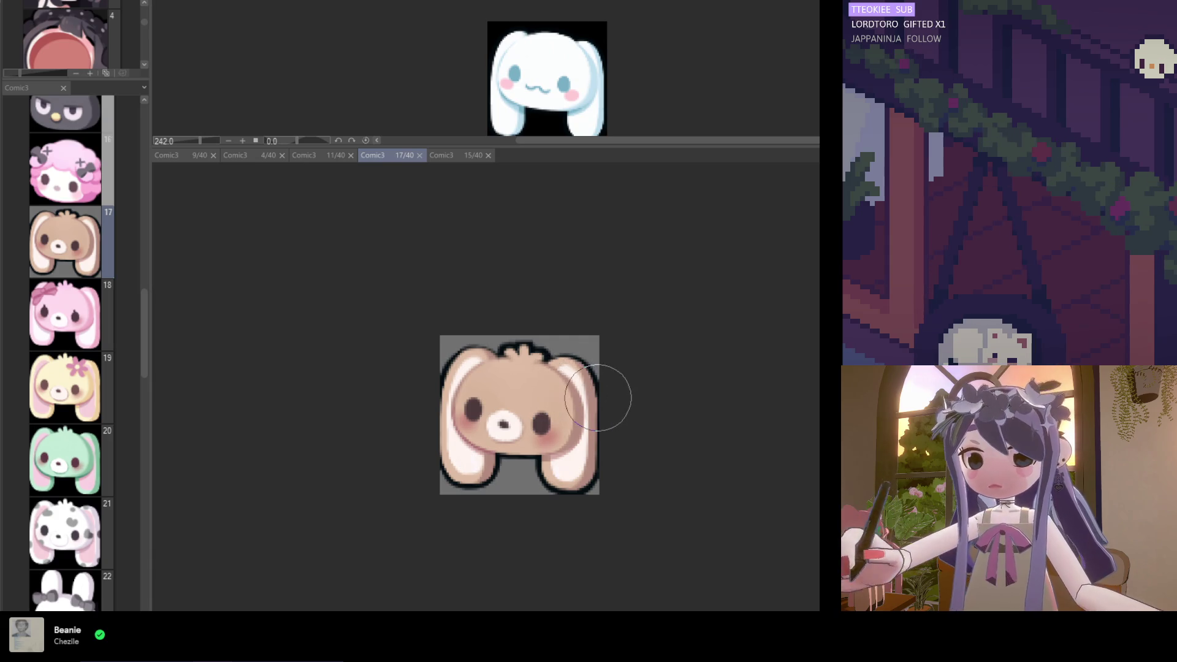
scroll(66, 347, up, 1)
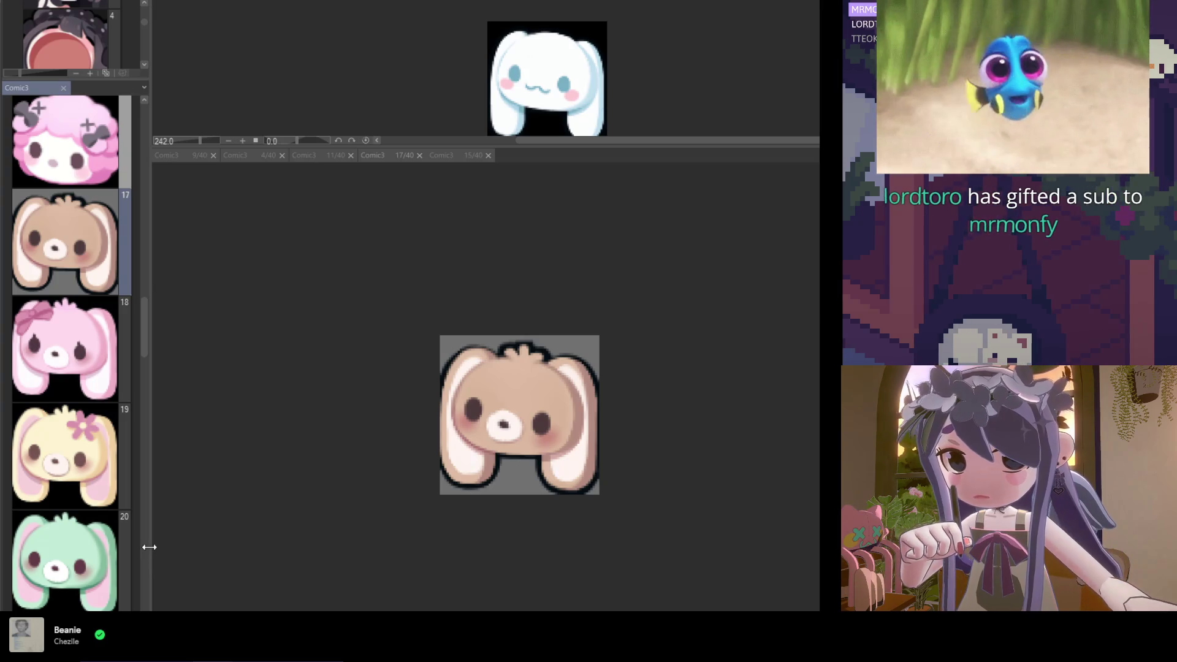
drag(149, 546, 111, 546)
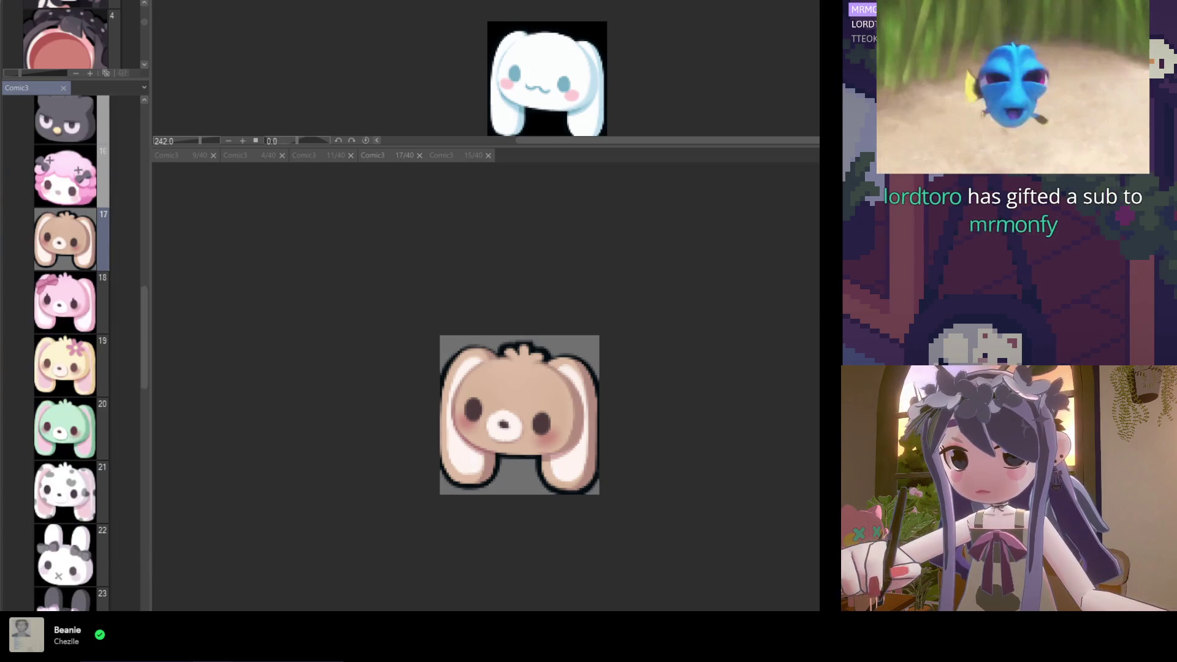
click(354, 472)
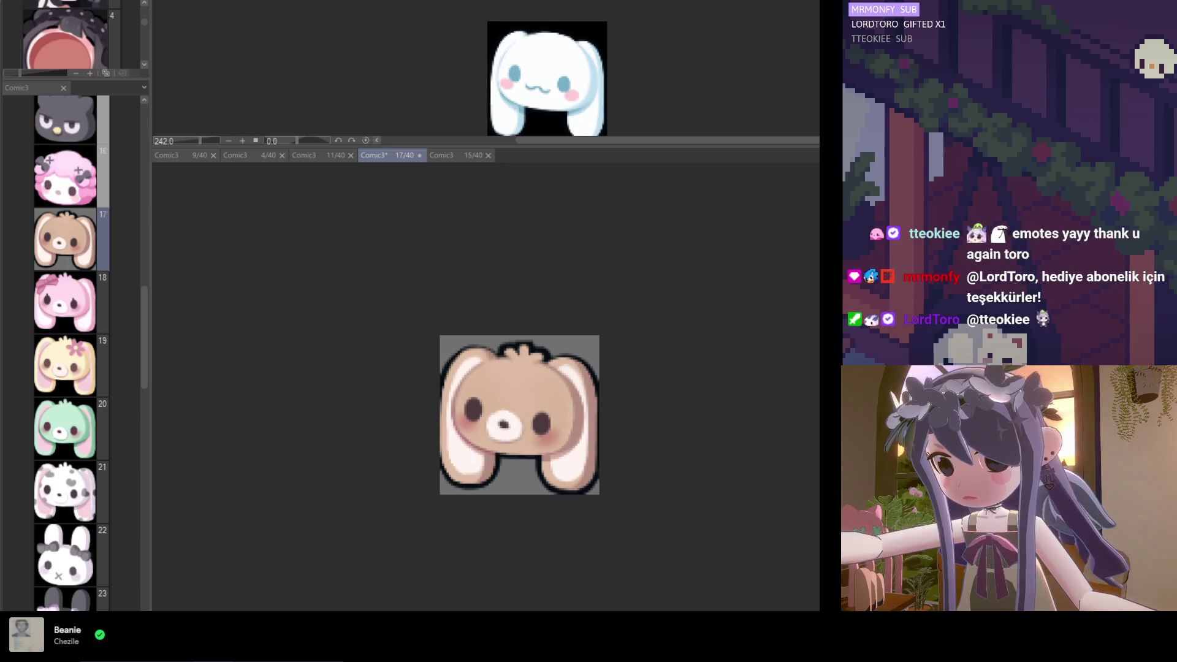
Undo three outline strokes, then redo them to restore the bunny's full black outline
key(ctrl+z)
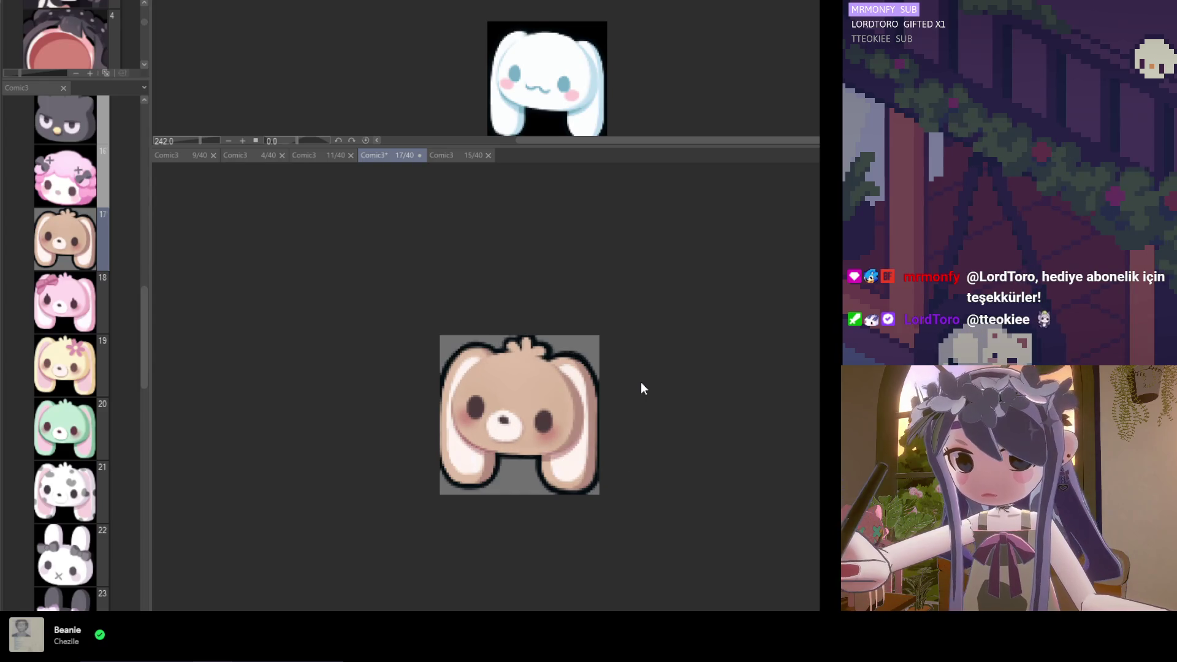
key(ctrl+z)
key(ctrl+z)
key(ctrl+z)
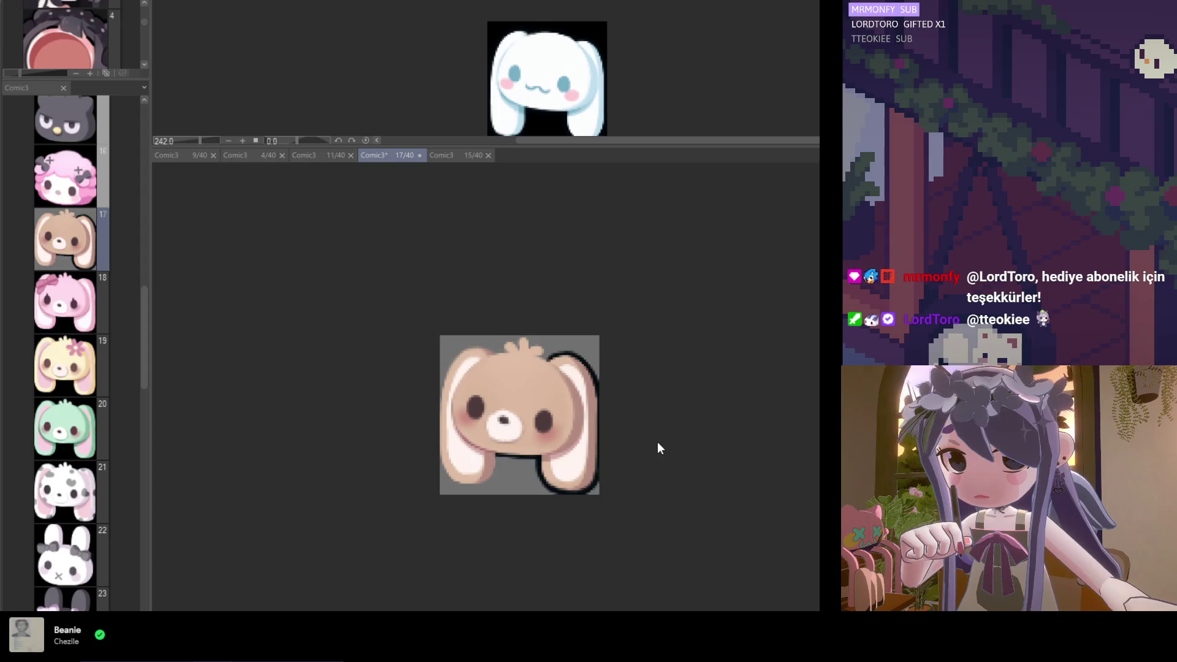
key(ctrl+z)
key(ctrl+z)
key(ctrl+z)
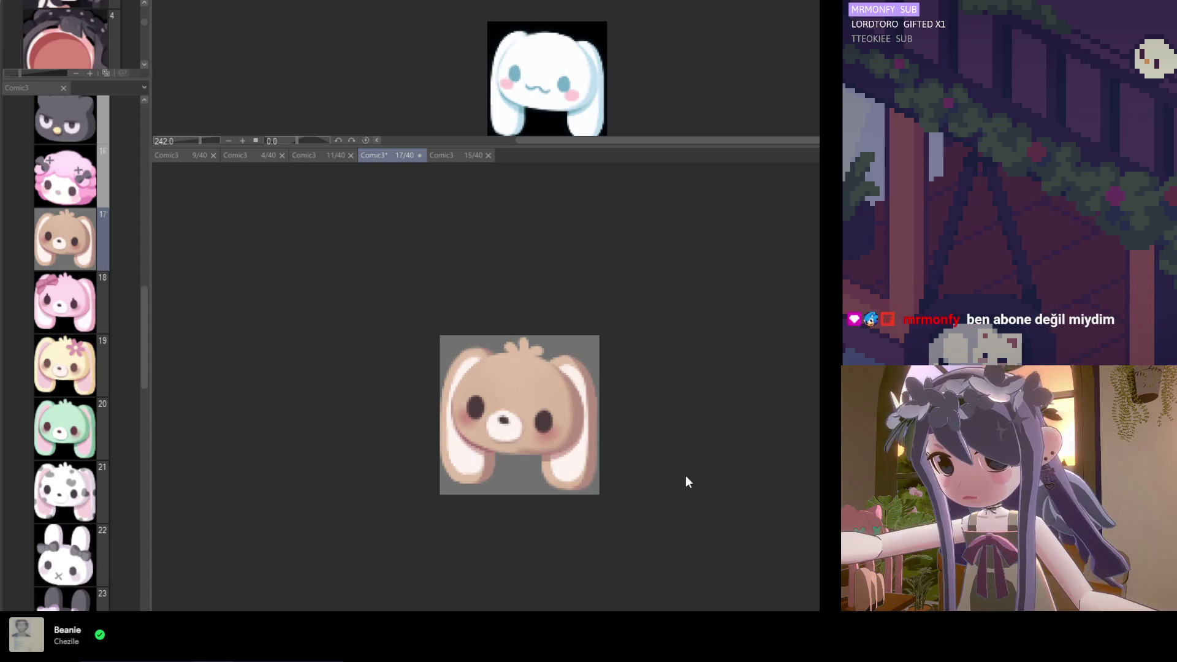
key(ctrl+y)
key(ctrl+y)
key(ctrl+y)
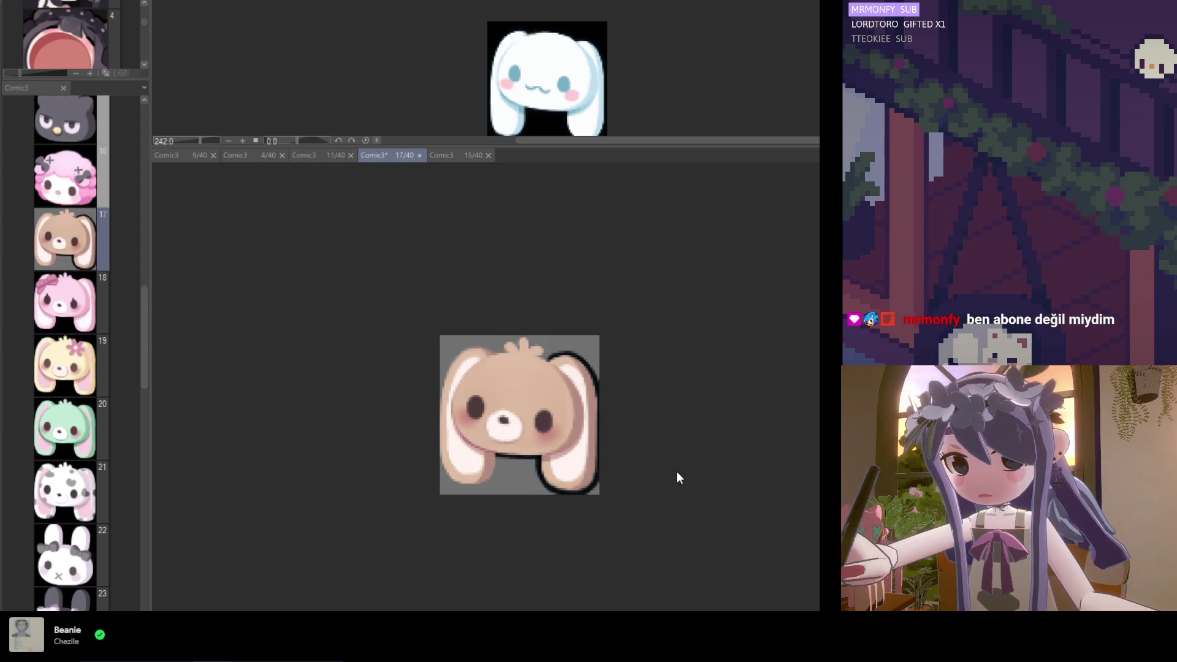
key(ctrl+y)
key(ctrl+y)
key(ctrl+y)
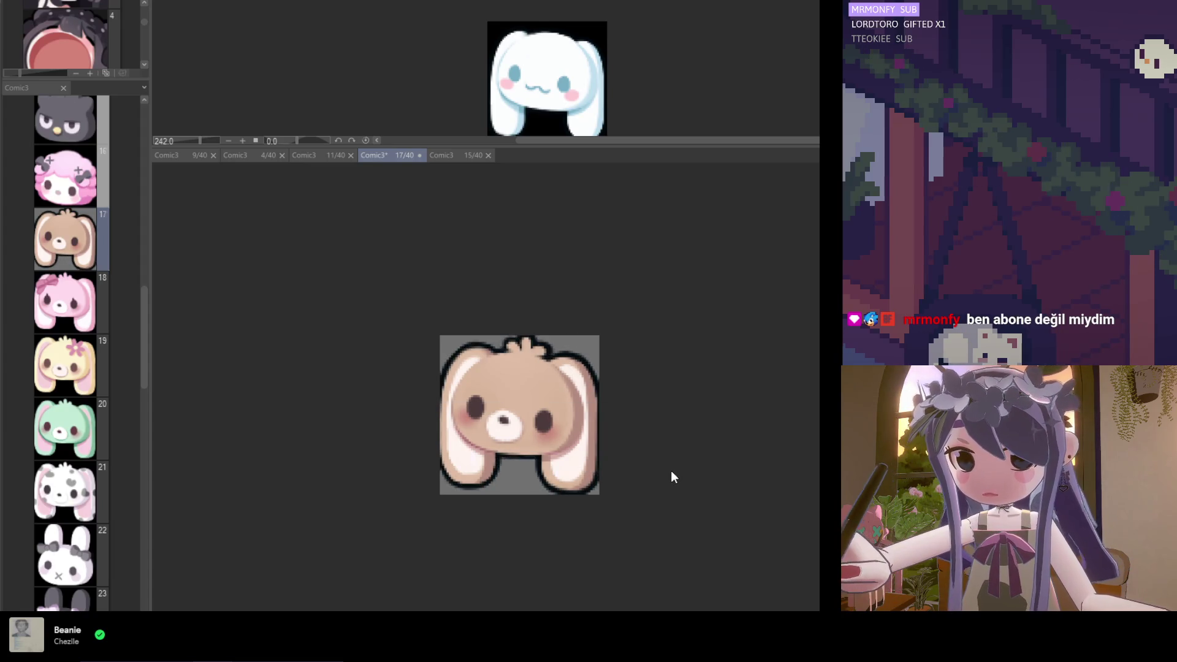
key(ctrl+y)
key(ctrl+y)
key(ctrl+y)
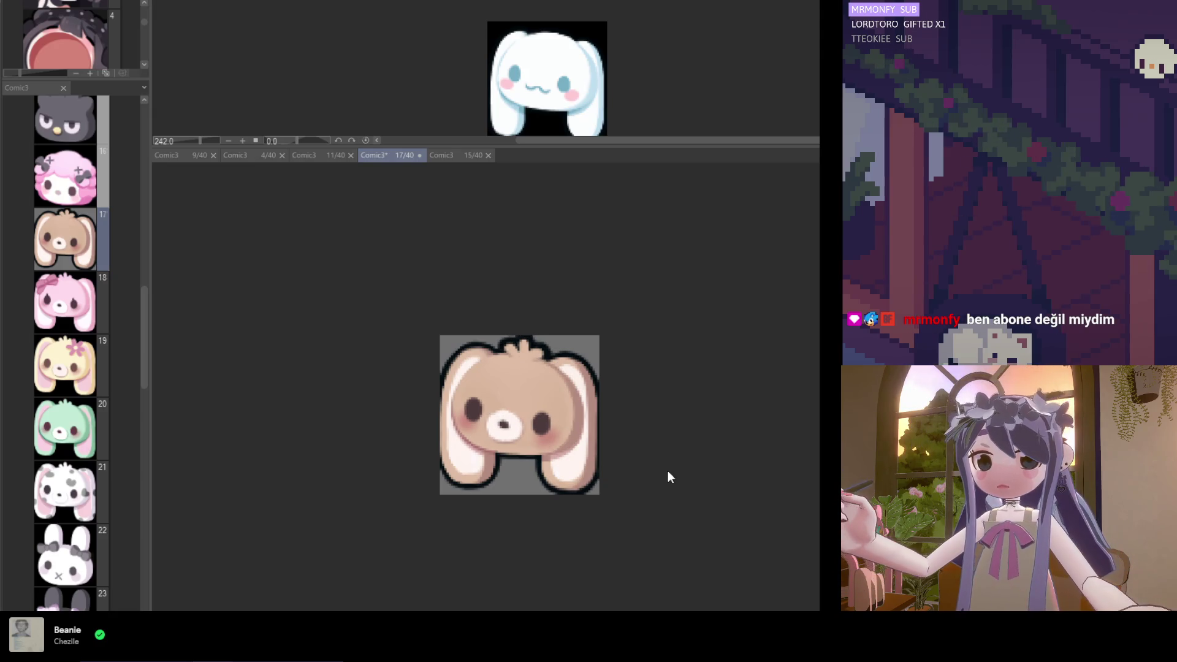
key(ctrl+y)
key(ctrl+y)
key(ctrl+y)
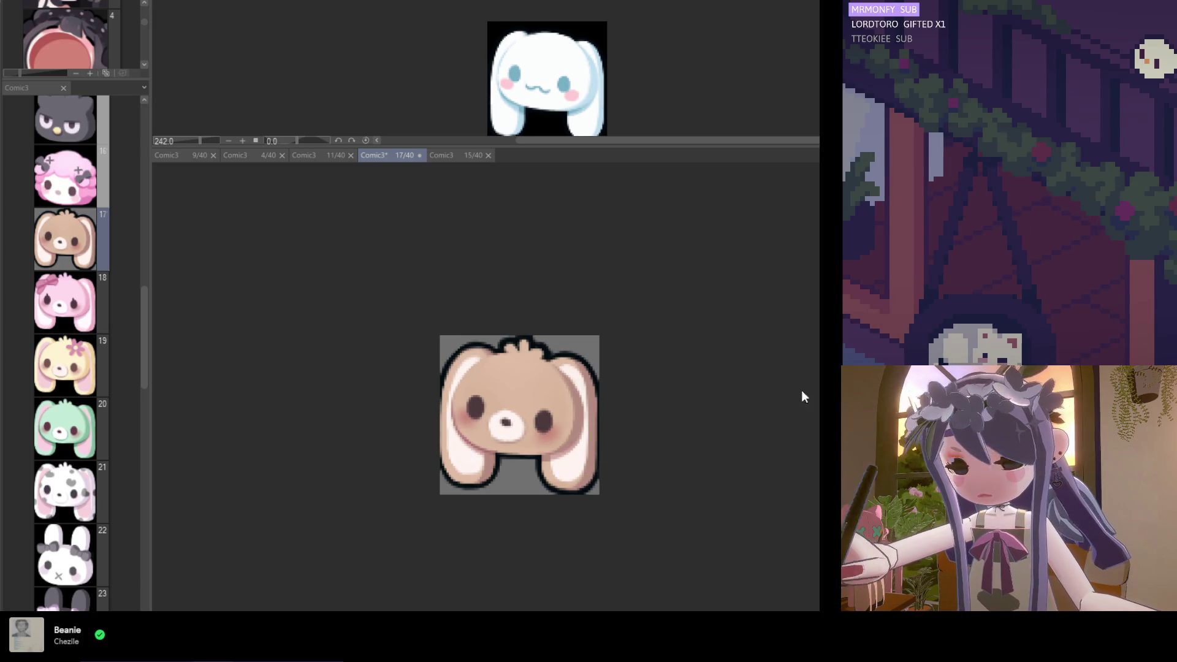
Toggle undo and redo on the eye and nose edit to compare both versions
key(ctrl+z)
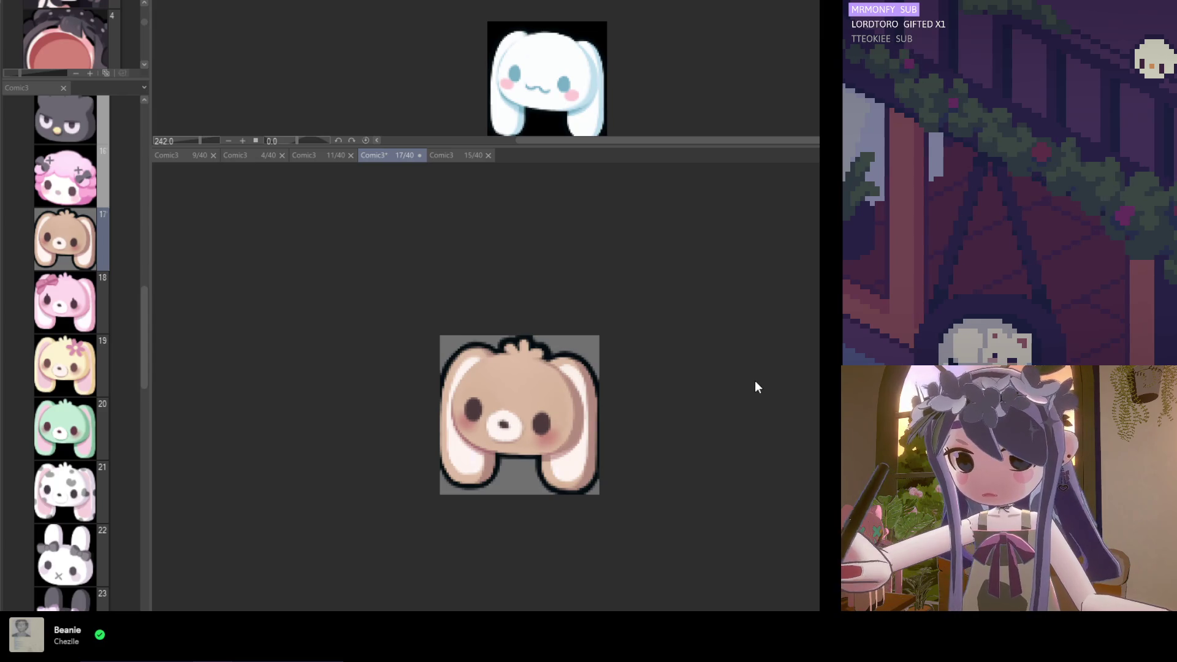
key(ctrl+y)
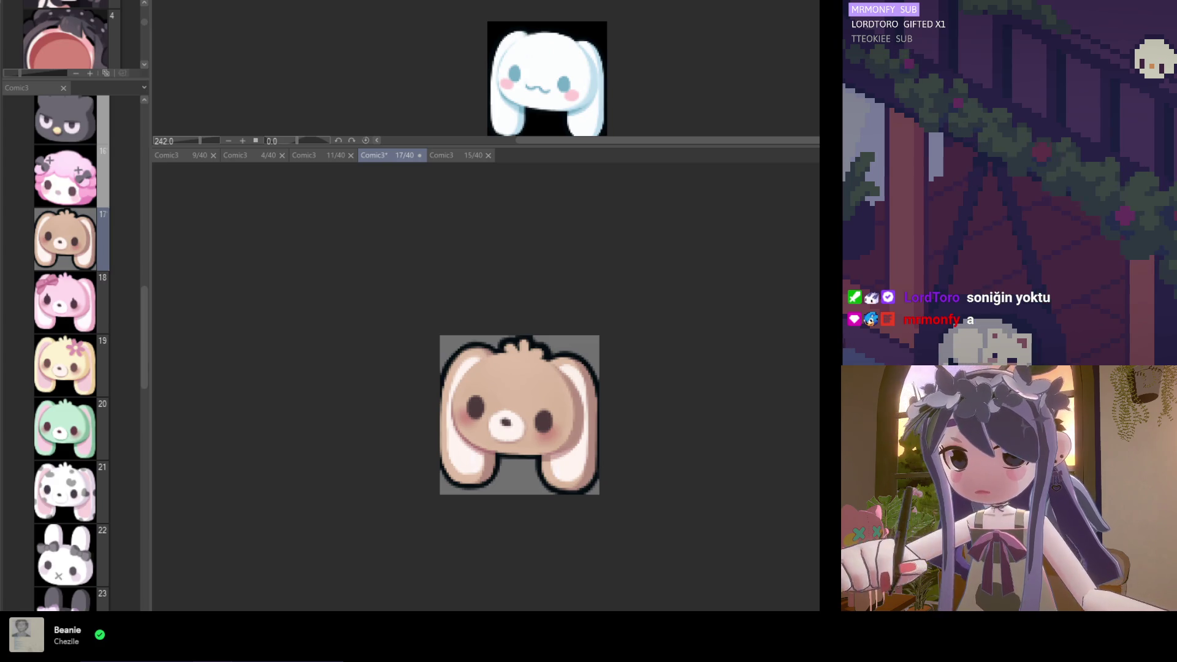
key(ctrl+z)
key(ctrl+y)
key(ctrl+z)
key(ctrl+y)
key(ctrl+z)
key(ctrl+y)
key(ctrl+z)
key(ctrl+y)
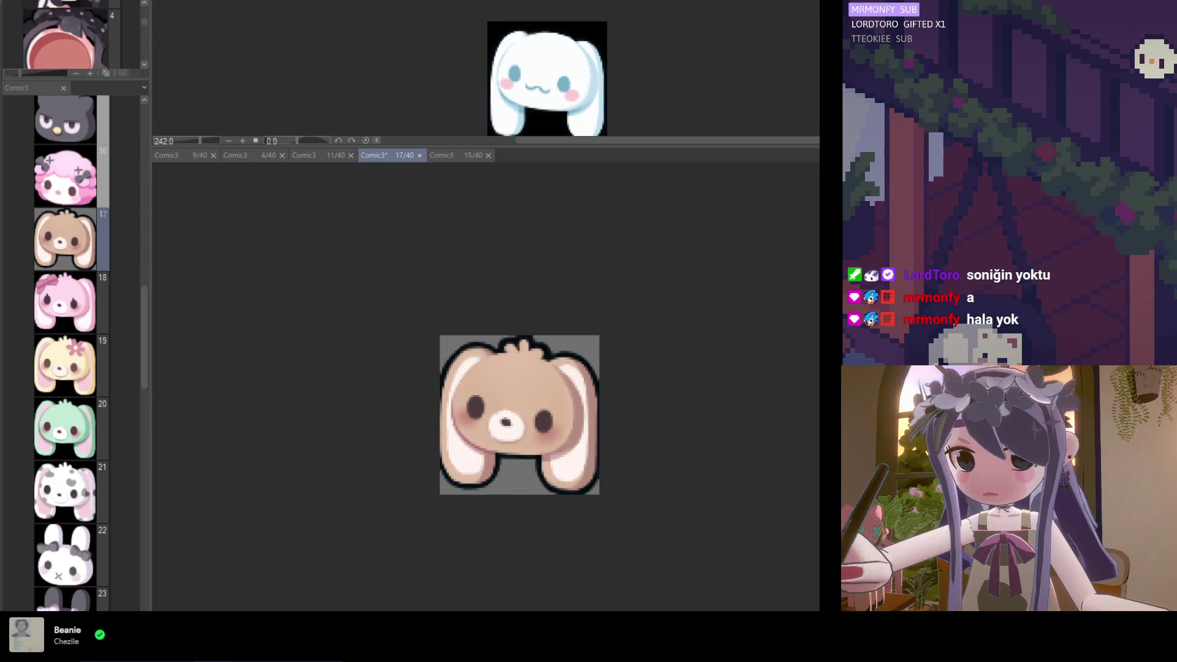
scroll(554, 388, up, 2)
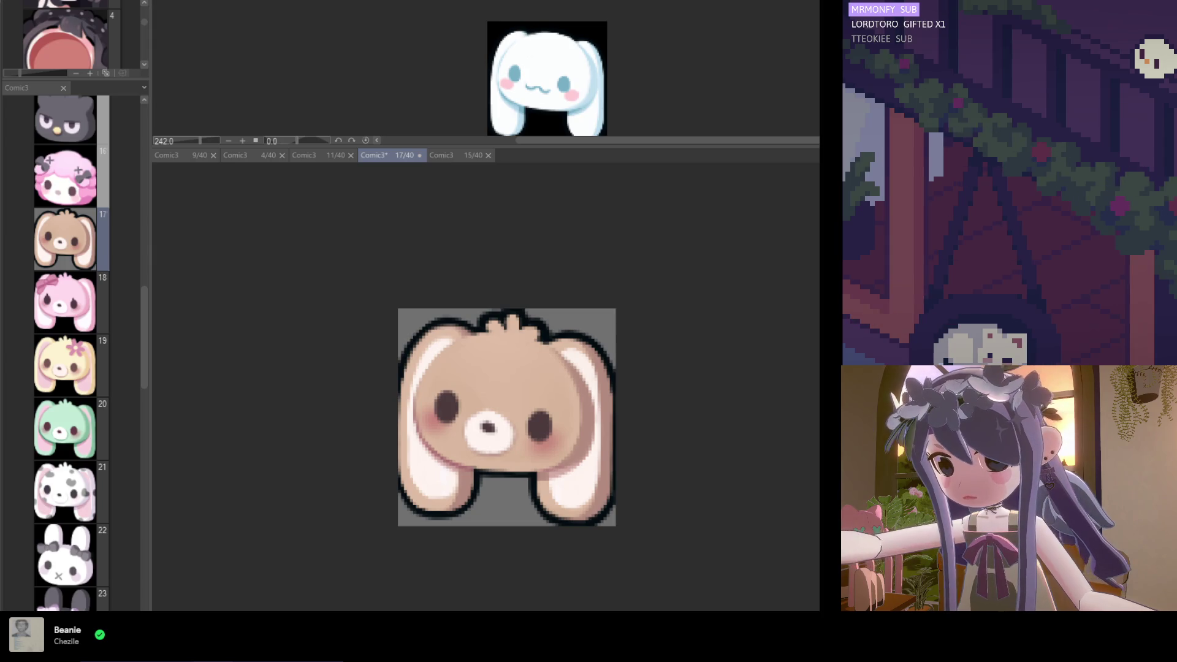
Zoom the canvas in on the brown bunny emote
scroll(86, 374, up, 1)
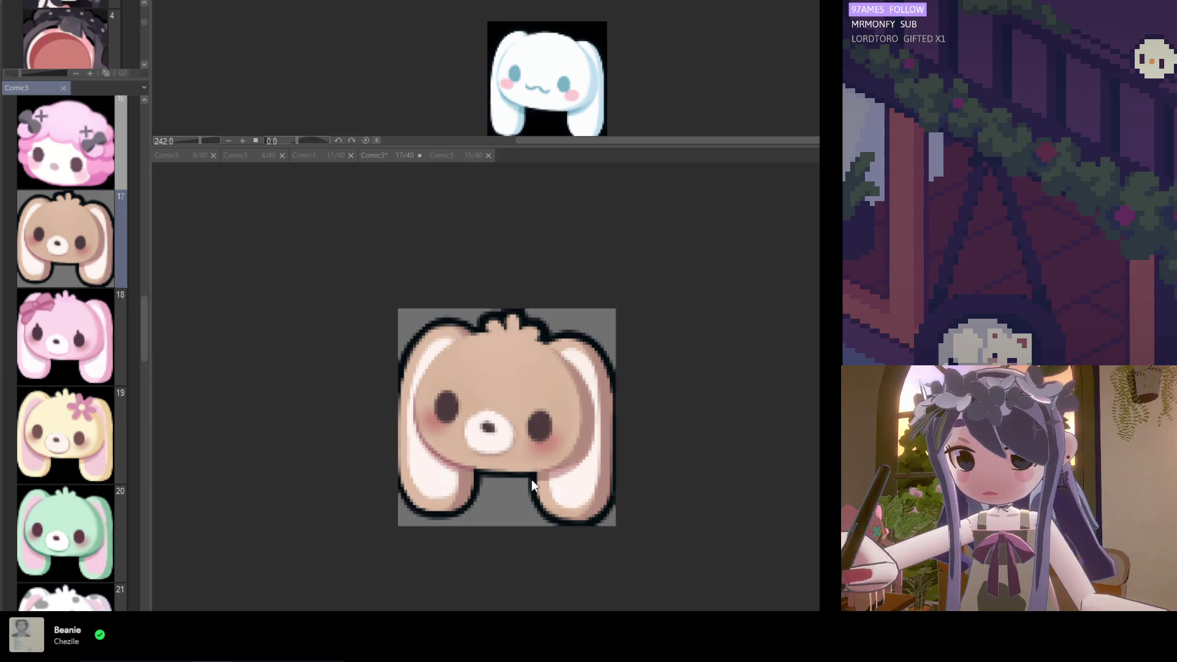
Save the bunny emote and zoom in on page 17 to inspect it
key(ctrl+s)
scroll(526, 402, down, 1)
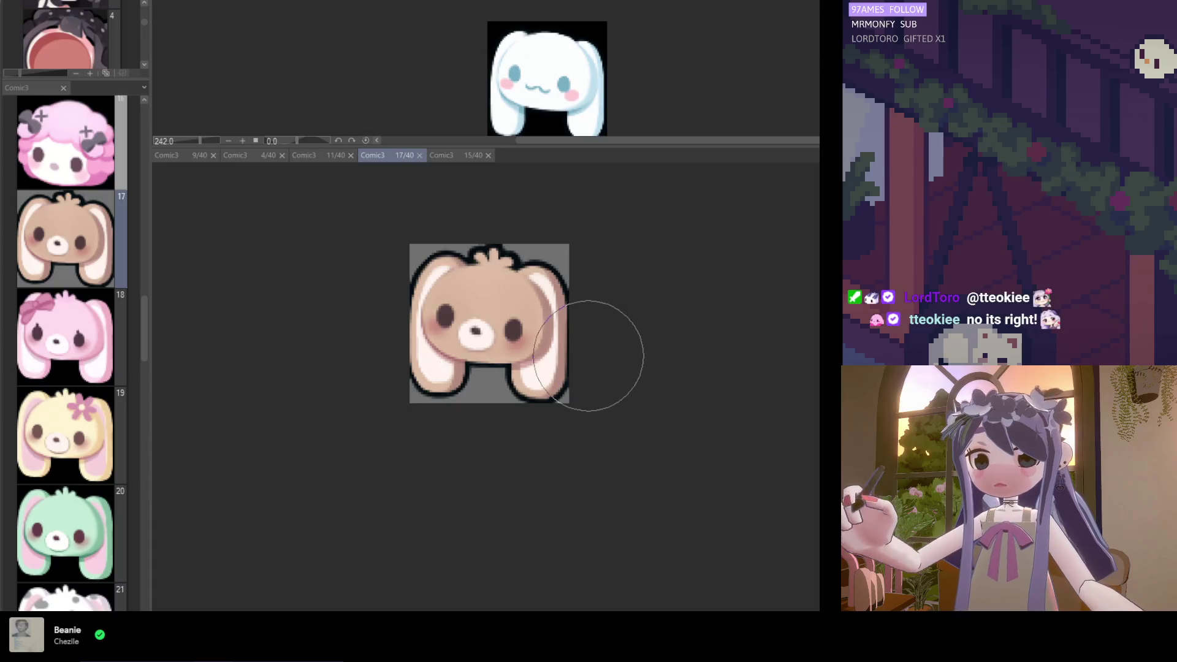
scroll(565, 298, up, 1)
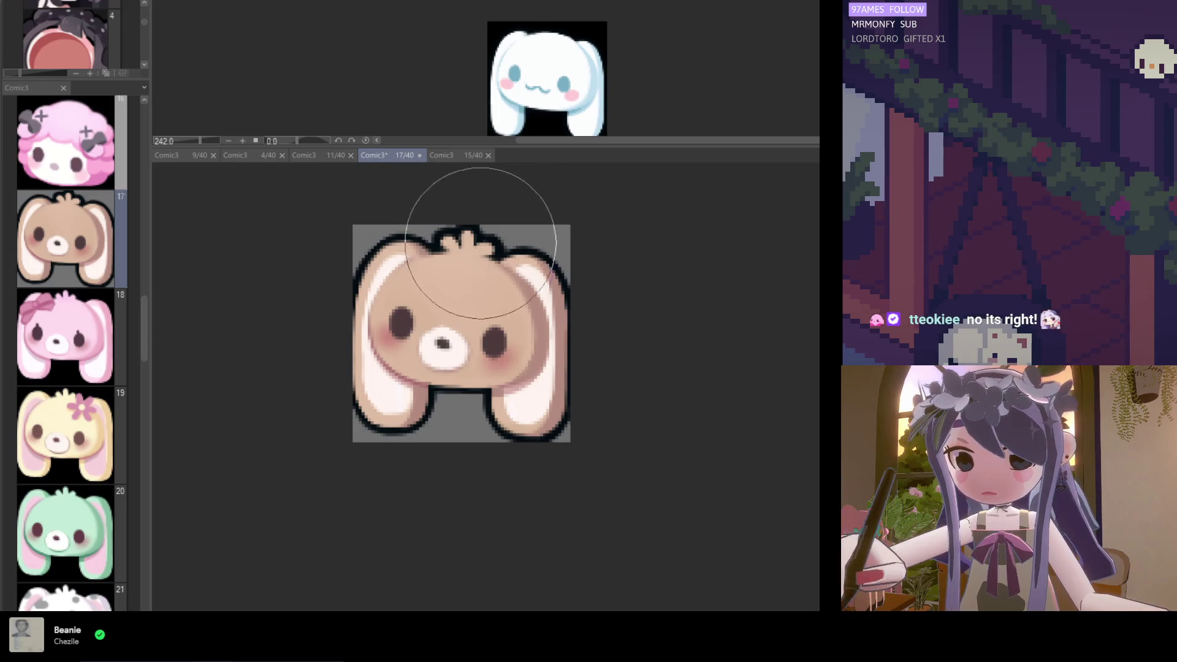
scroll(503, 224, down, 3)
scroll(503, 282, up, 2)
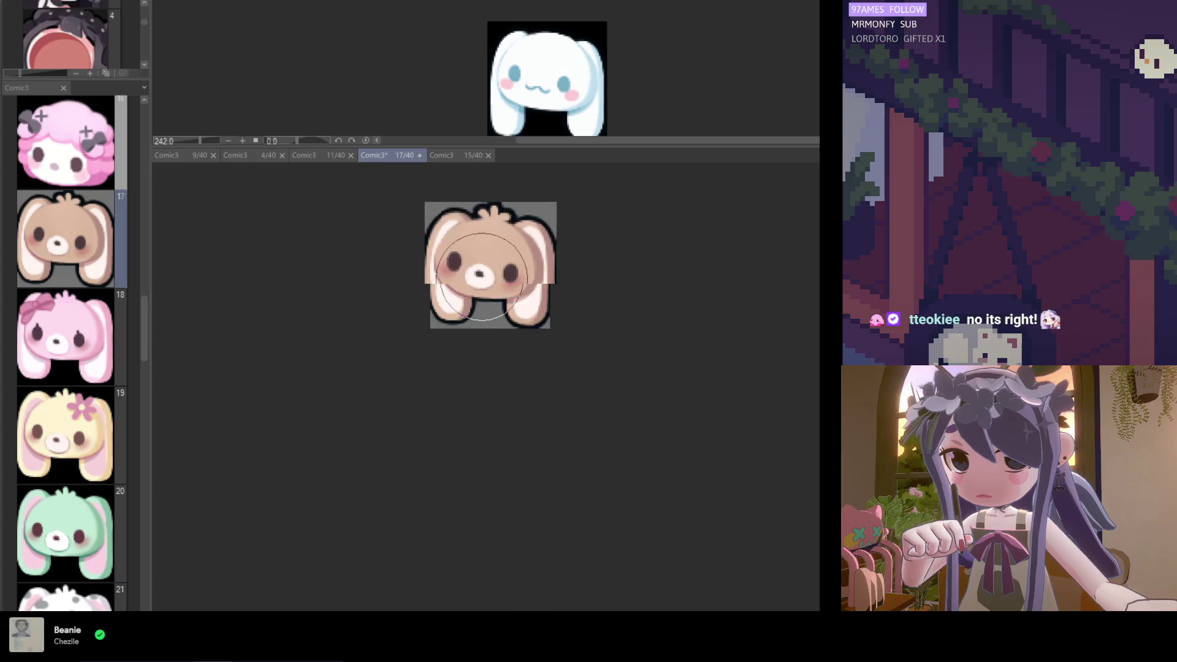
key(ctrl+s)
scroll(498, 277, up, 2)
scroll(489, 425, down, 2)
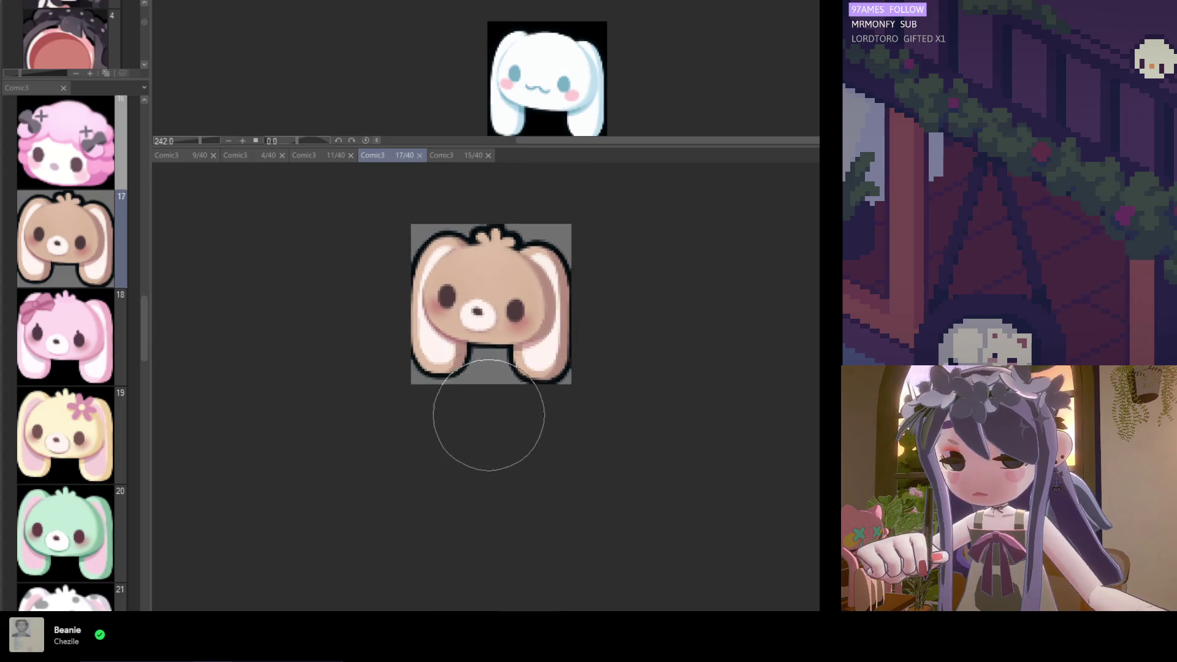
scroll(449, 212, up, 1)
scroll(448, 265, up, 1)
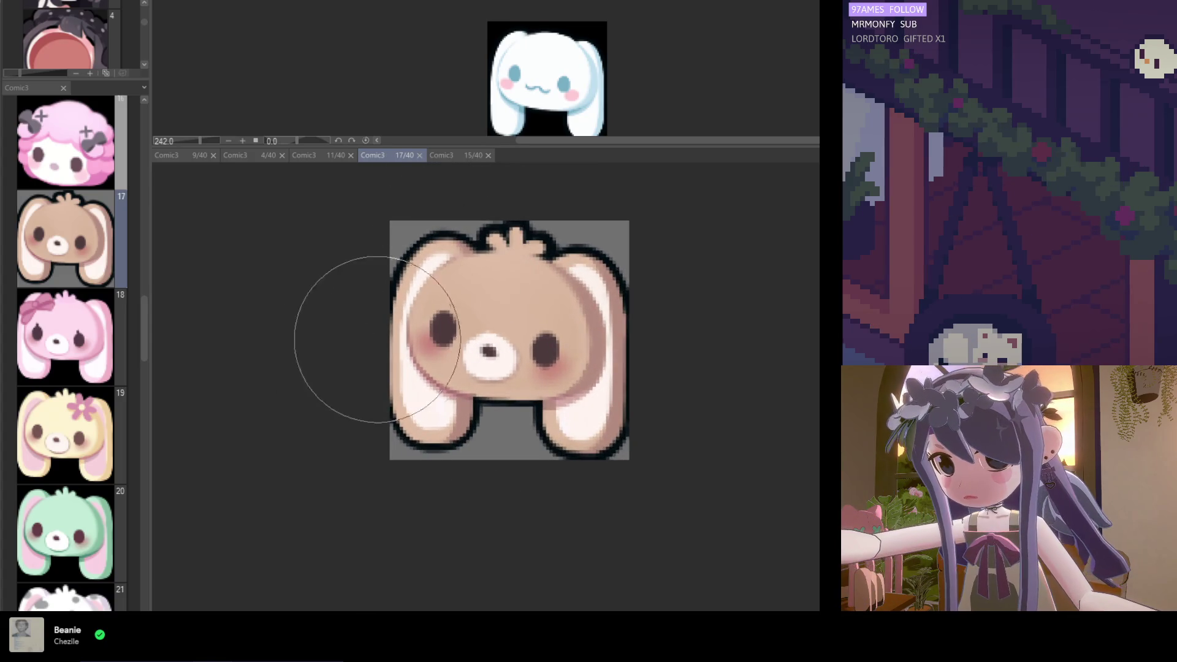
scroll(373, 331, up, 1)
scroll(435, 306, up, 1)
scroll(601, 337, down, 2)
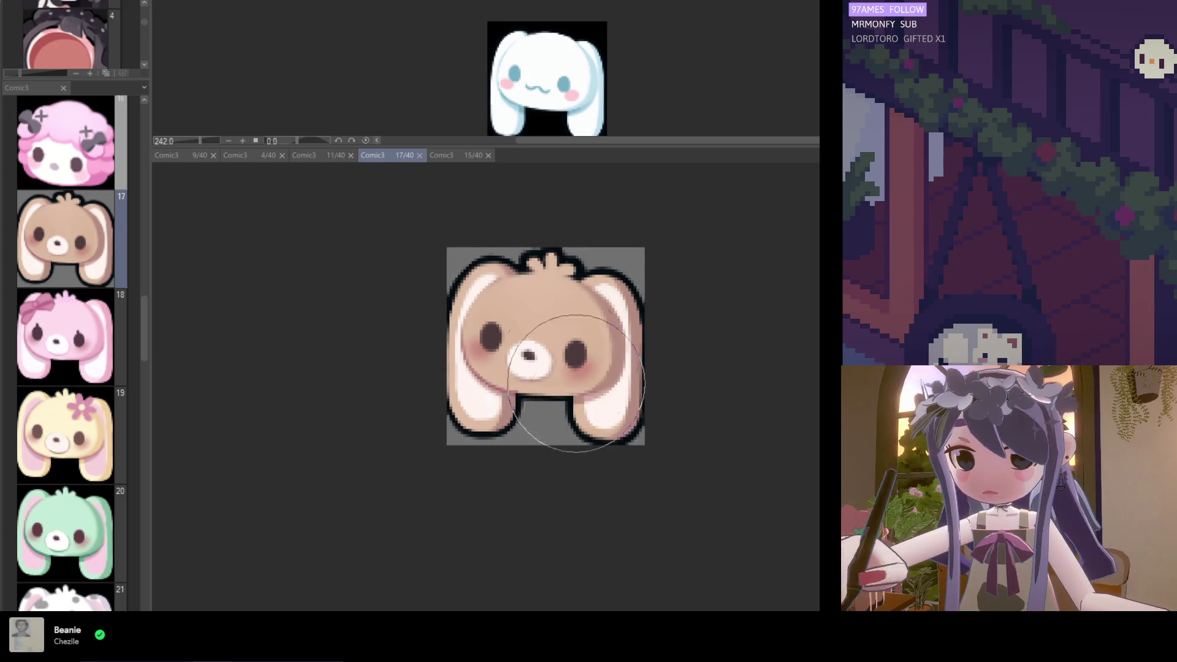
scroll(567, 368, up, 1)
Brush-touch the bunny and reshape the left ear's outline and highlight, then save
click(478, 354)
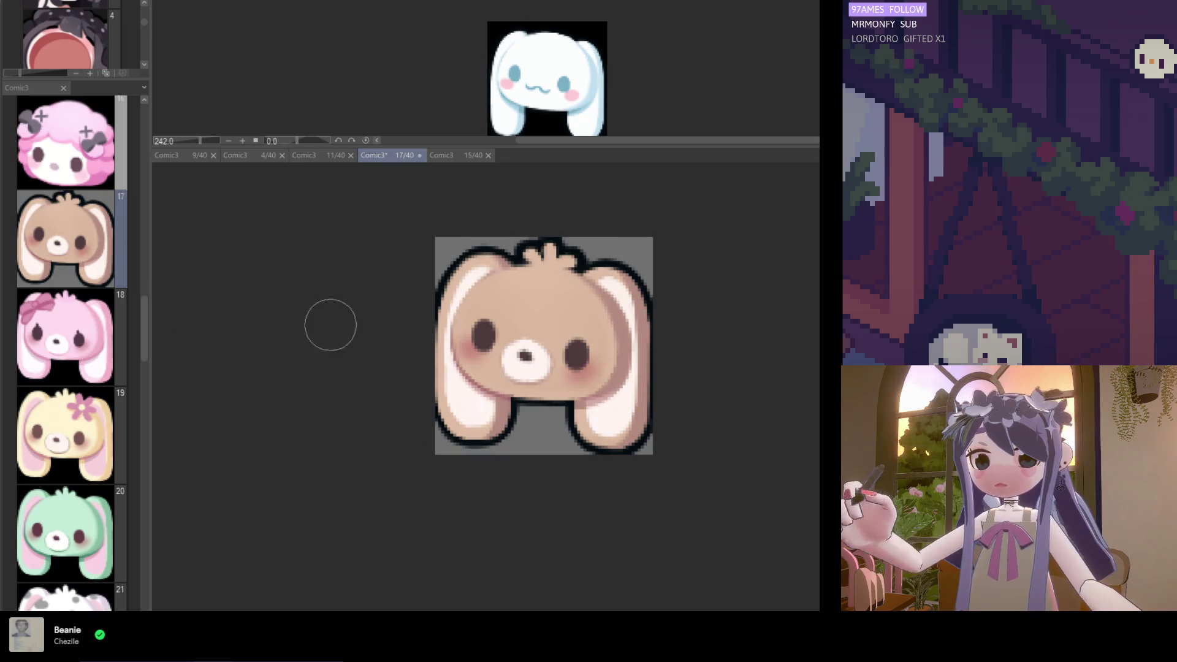
scroll(476, 284, up, 2)
mouse_move(499, 247)
mouse_down()
mouse_move(491, 212)
mouse_move(459, 259)
mouse_move(484, 233)
mouse_move(491, 263)
mouse_up()
scroll(458, 258, down, 3)
key(ctrl+s)
scroll(456, 256, up, 3)
scroll(516, 351, down, 1)
scroll(516, 351, up, 1)
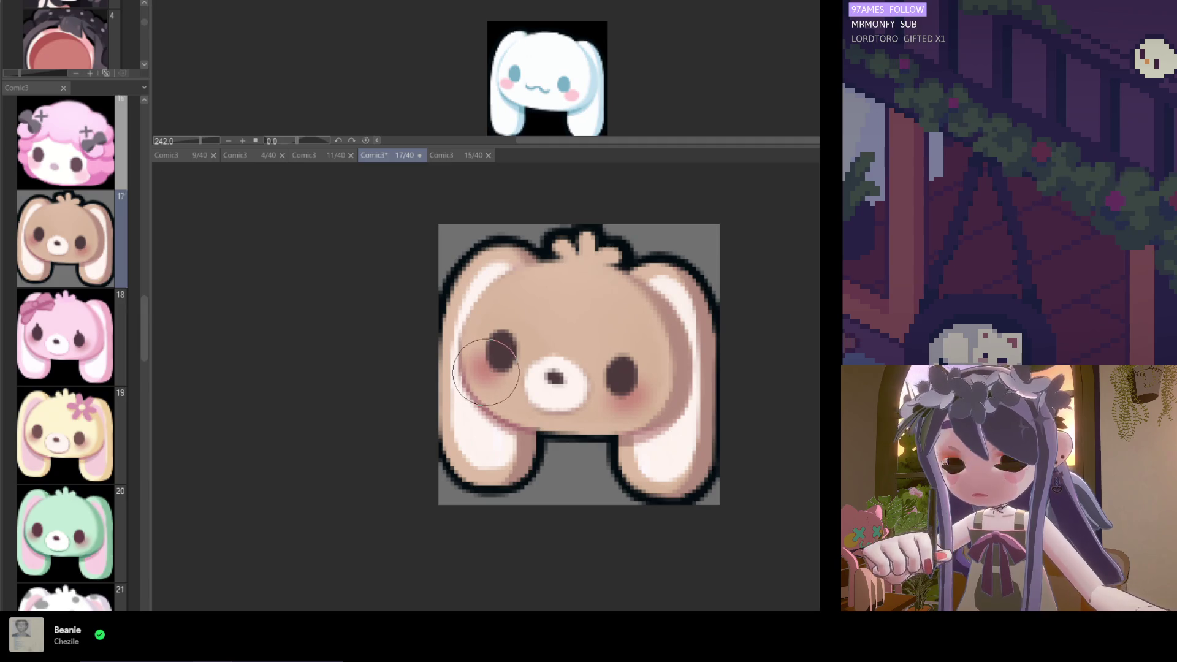
scroll(490, 367, down, 4)
scroll(545, 357, up, 1)
scroll(545, 357, up, 4)
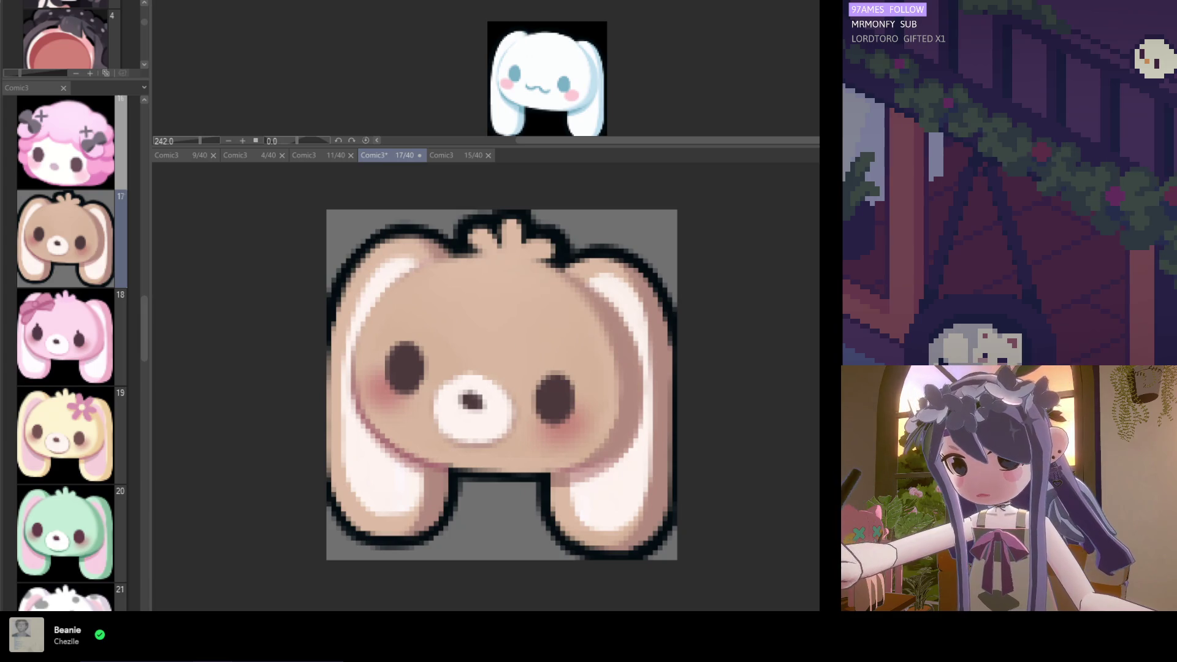
Delete the outline to compare, restore it with undo, and save
key(Delete)
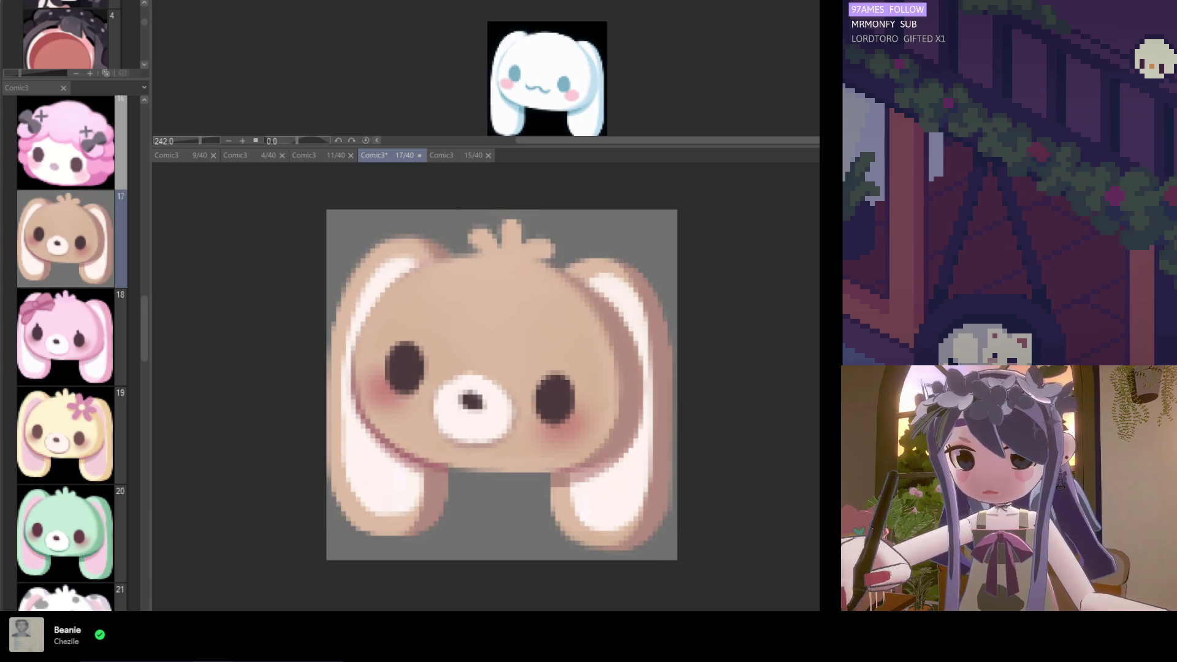
key(ctrl+z)
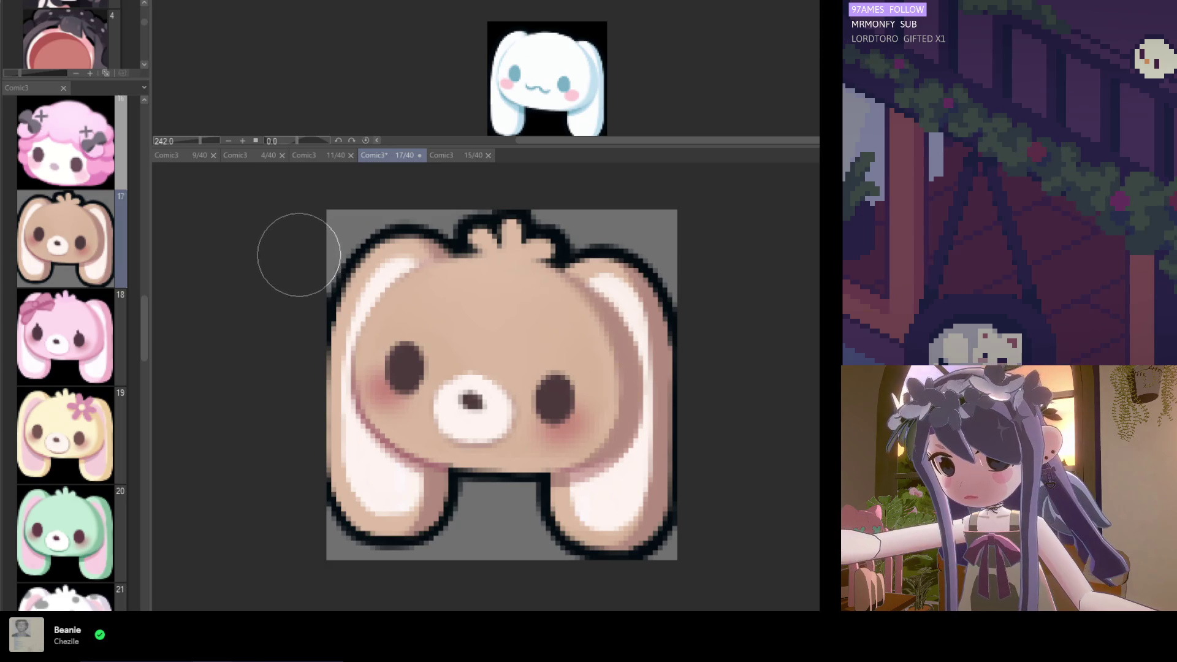
key(ctrl+s)
scroll(527, 441, down, 3)
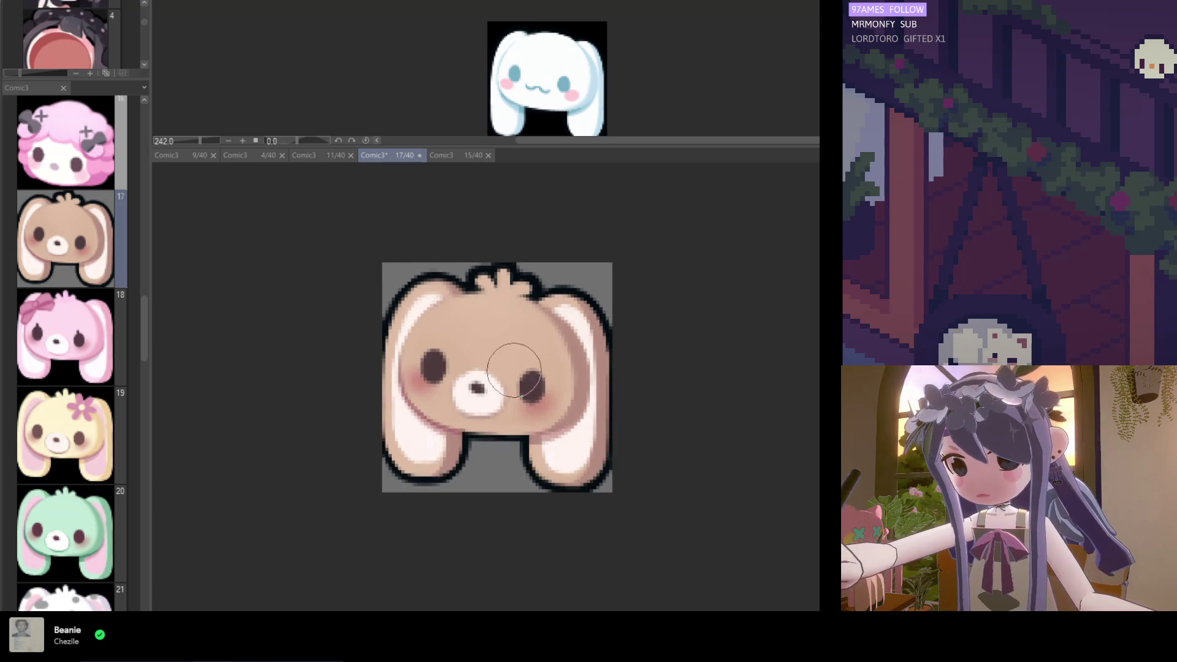
scroll(494, 294, up, 2)
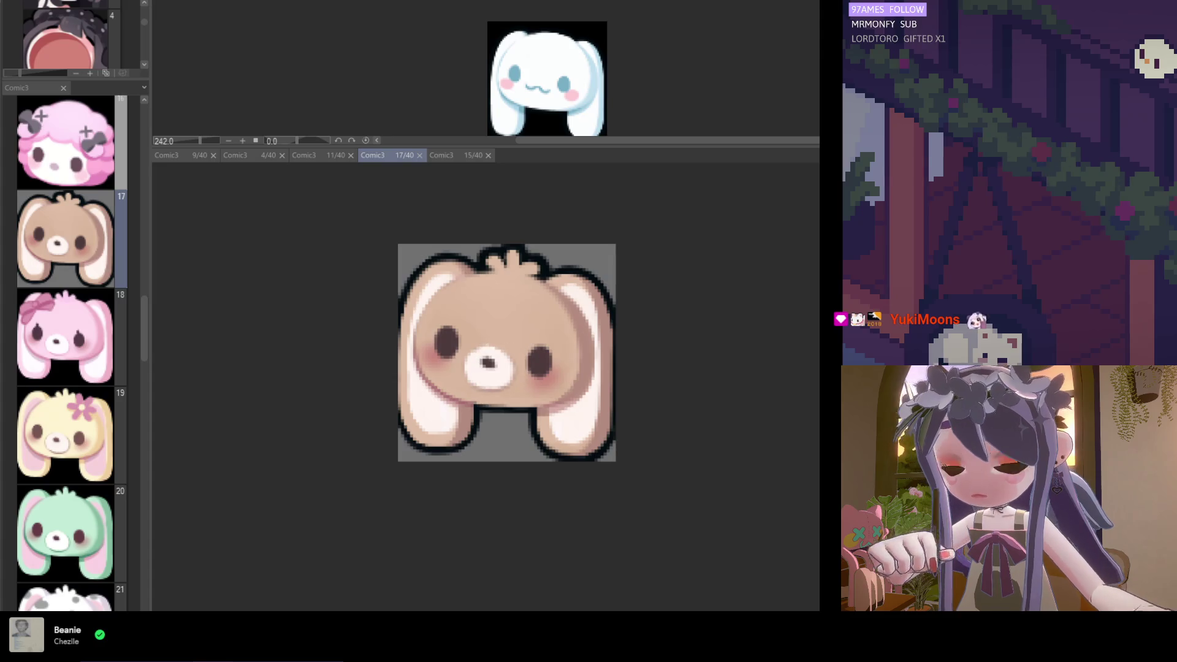
scroll(505, 425, up, 1)
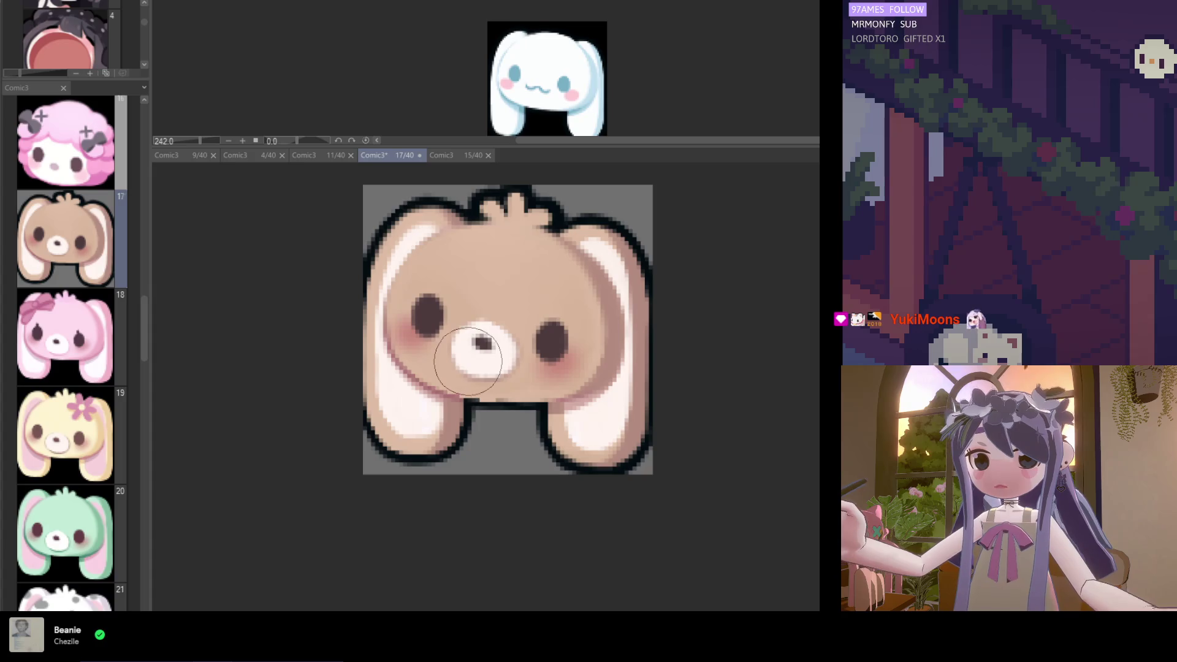
scroll(562, 419, down, 1)
scroll(562, 419, down, 1)
scroll(523, 460, up, 2)
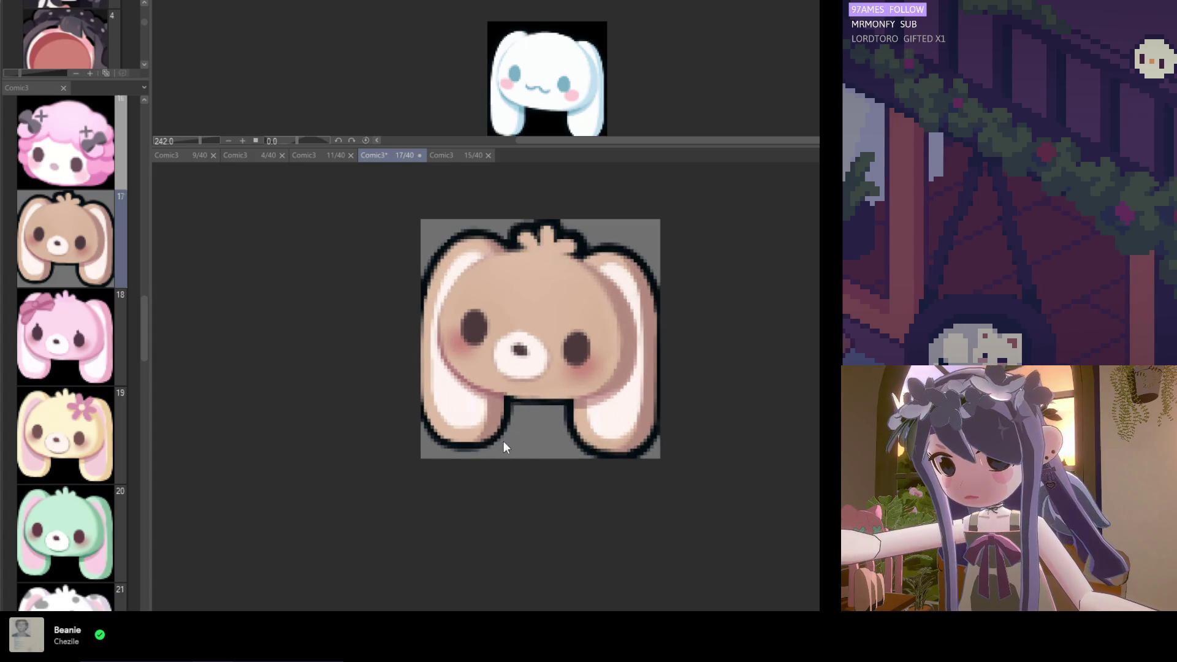
key(ctrl+s)
scroll(521, 441, down, 3)
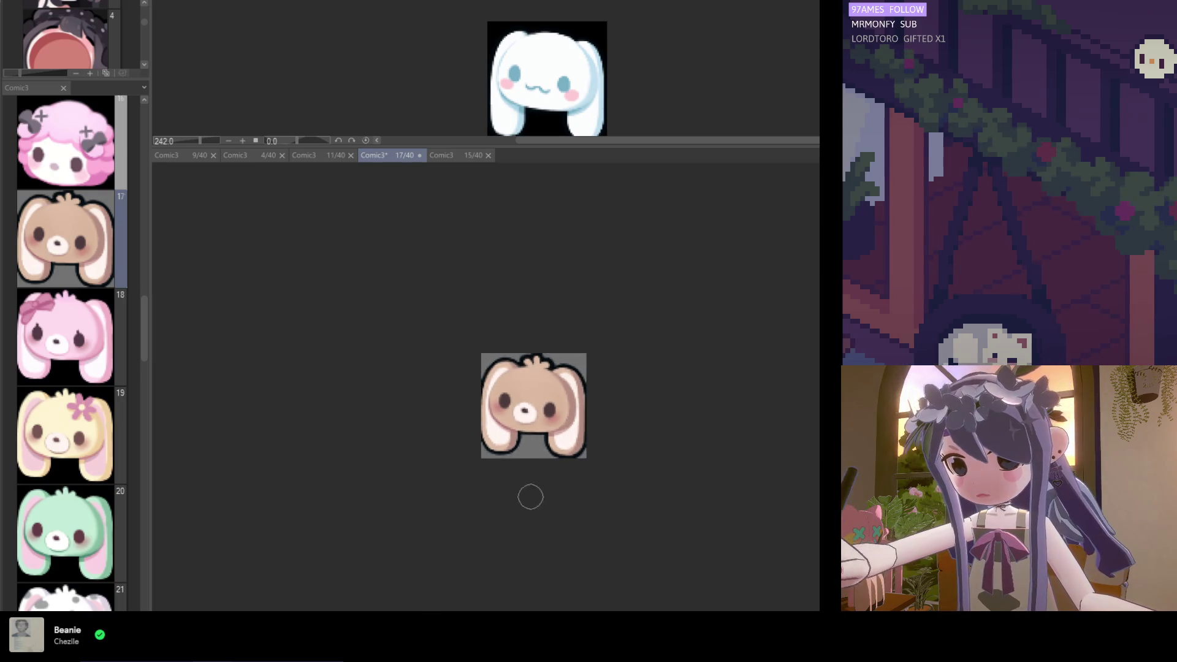
scroll(538, 504, left, 2)
scroll(561, 502, up, 3)
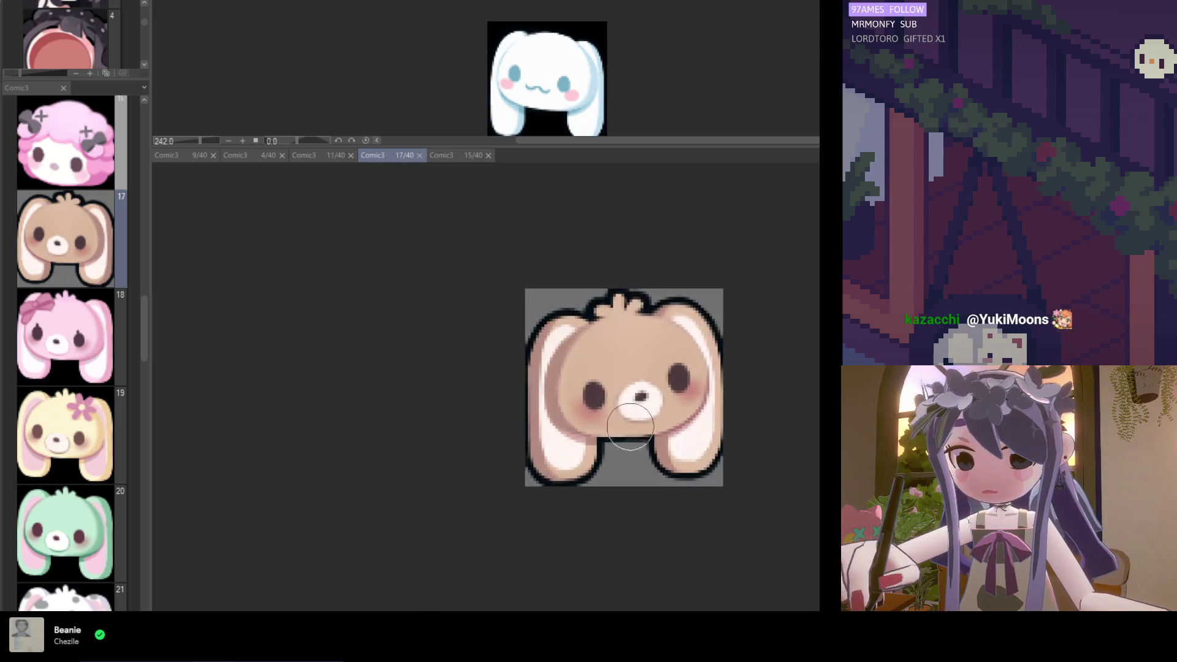
scroll(582, 460, down, 2)
scroll(601, 418, up, 3)
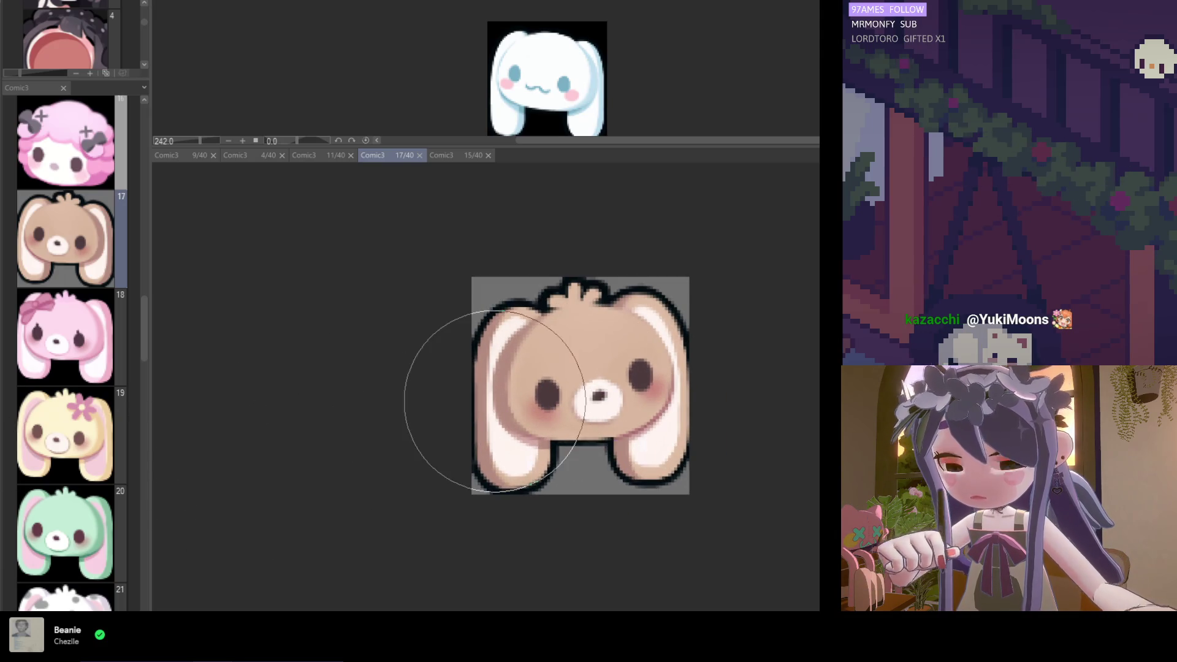
Touch up the bunny's left edge and save the file
click(452, 285)
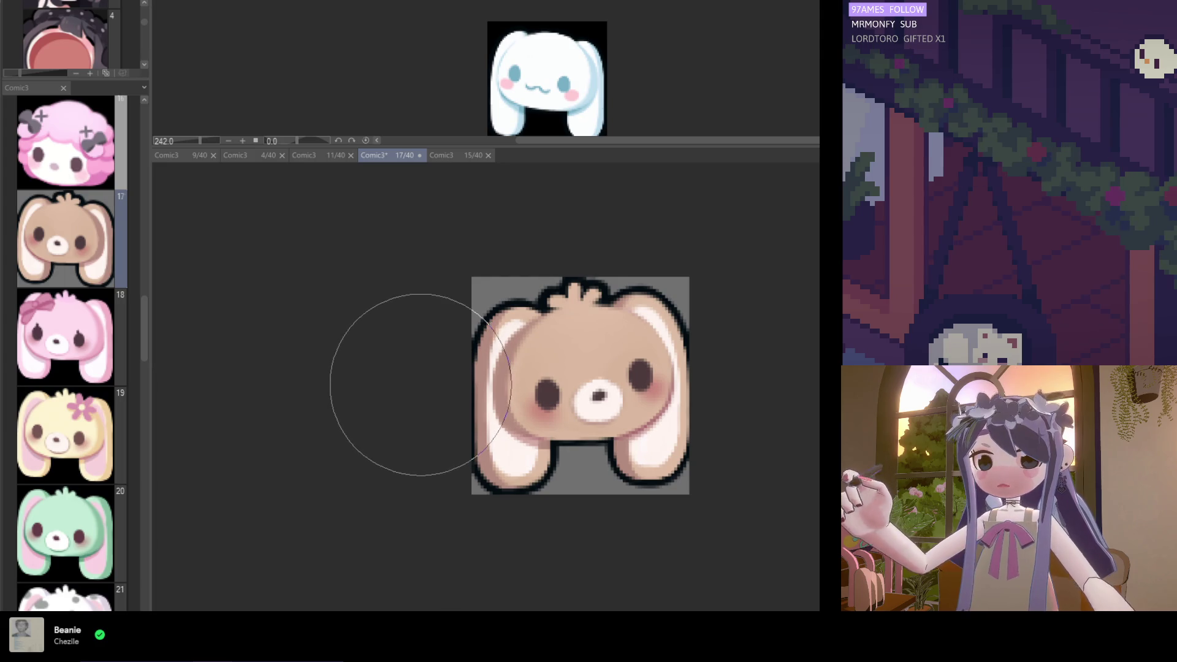
scroll(421, 310, down, 2)
scroll(473, 303, up, 2)
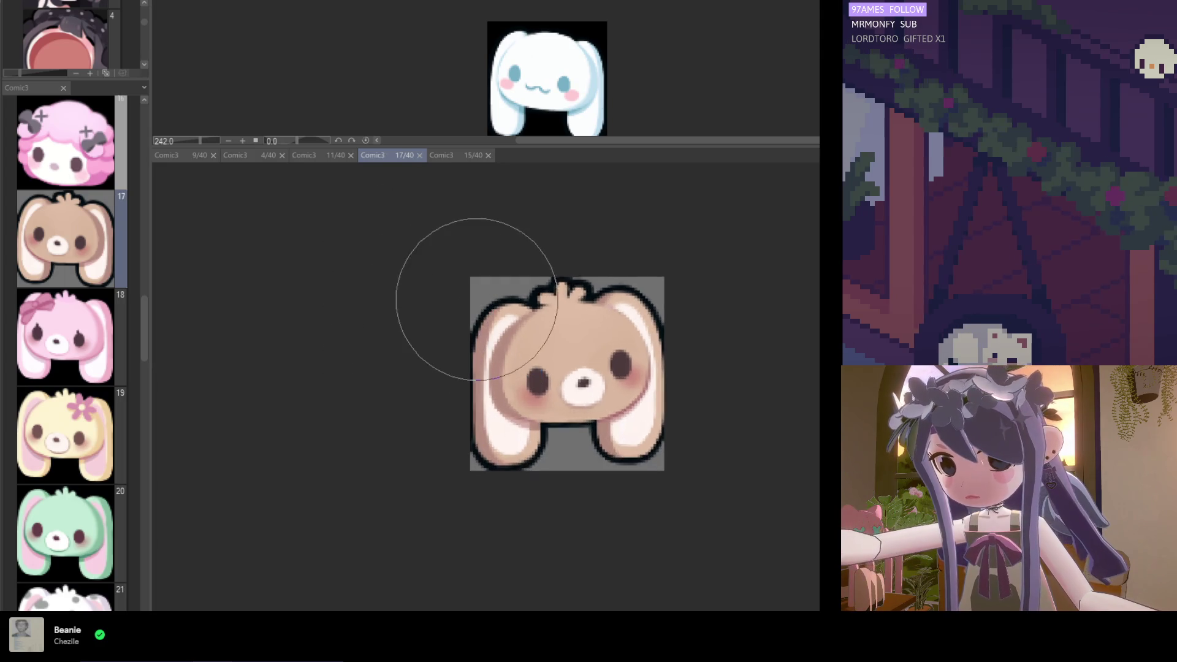
scroll(472, 297, down, 4)
key(ctrl+s)
scroll(443, 351, down, 3)
scroll(624, 366, up, 3)
scroll(624, 367, up, 3)
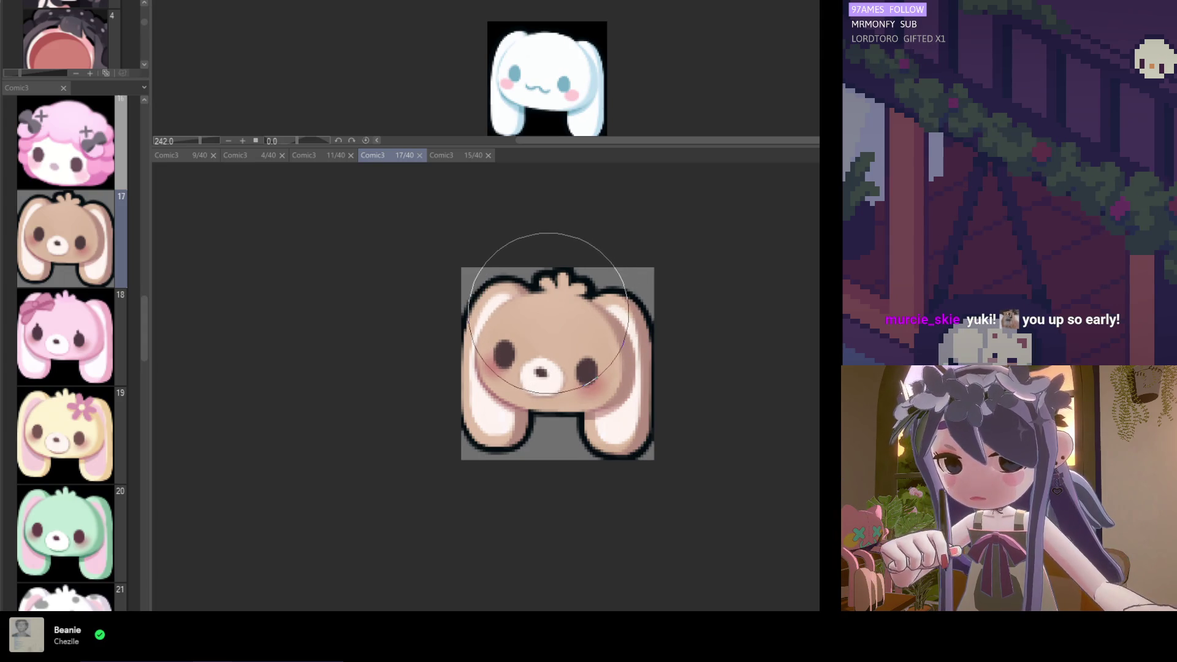
scroll(562, 306, up, 2)
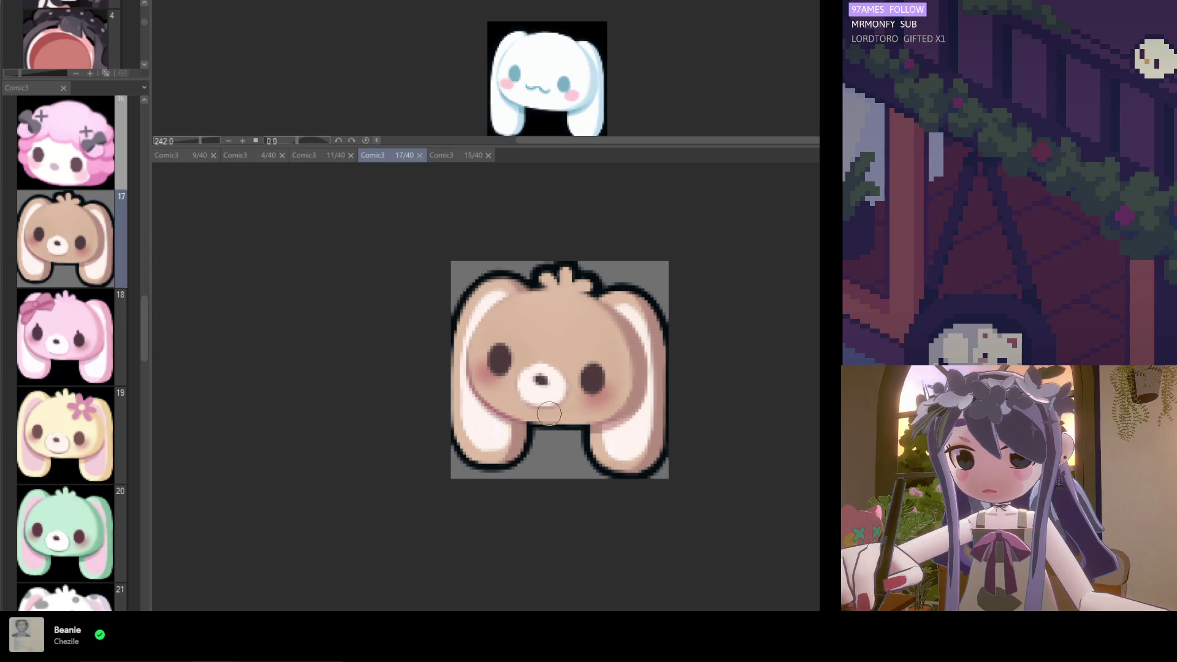
scroll(537, 379, up, 5)
Repaint the bunny's left eye, darkening and rounding it, then save
drag(468, 349, 471, 307)
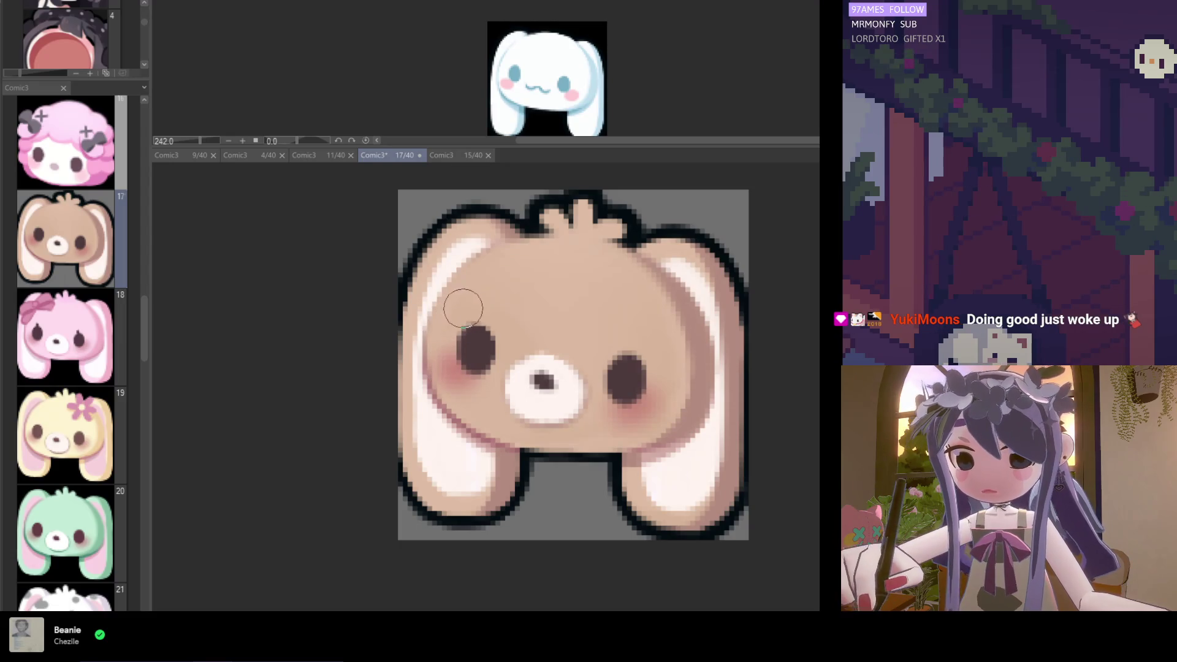
scroll(545, 323, down, 3)
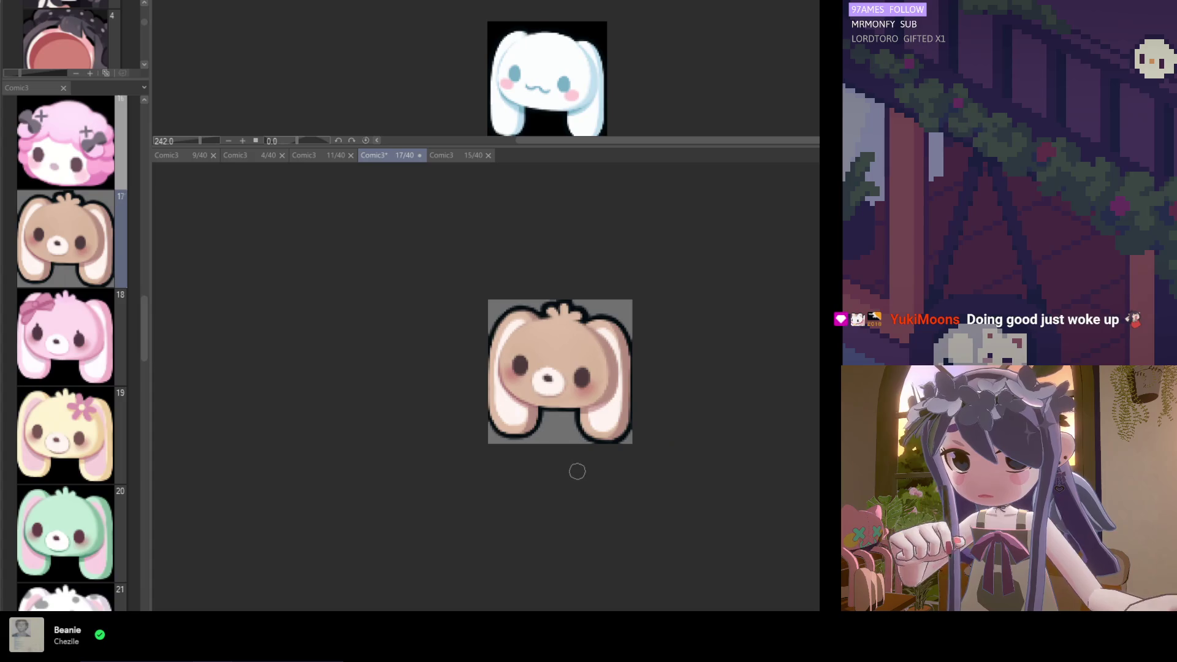
scroll(577, 469, up, 3)
scroll(567, 349, up, 2)
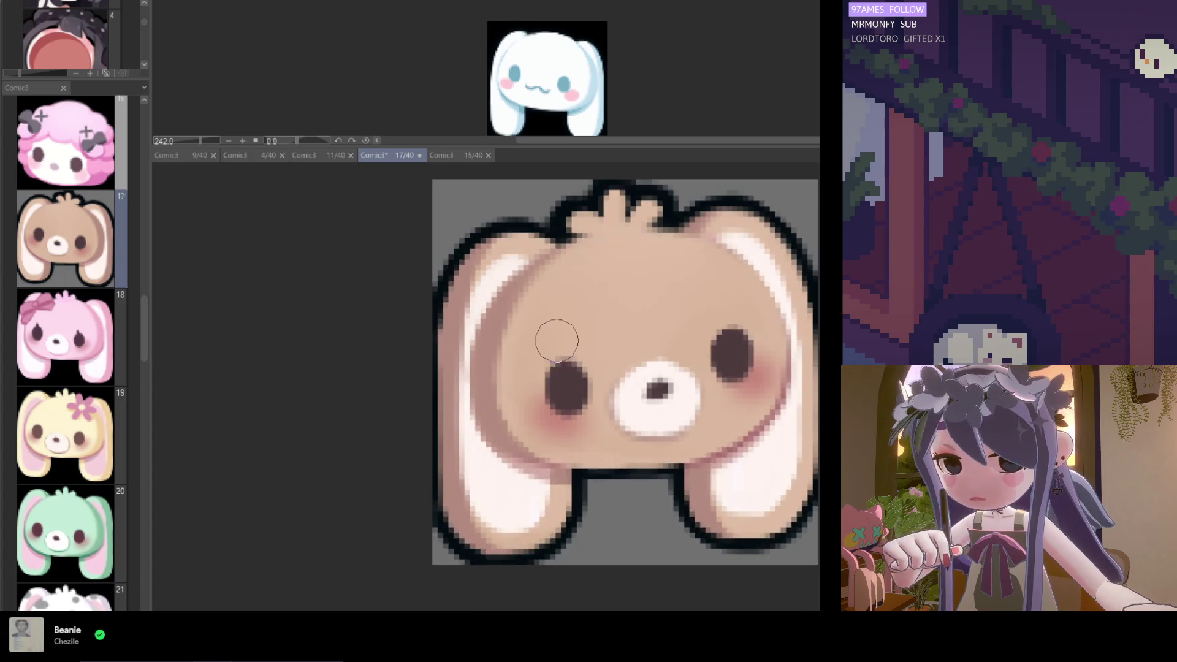
scroll(555, 340, down, 2)
scroll(490, 374, up, 3)
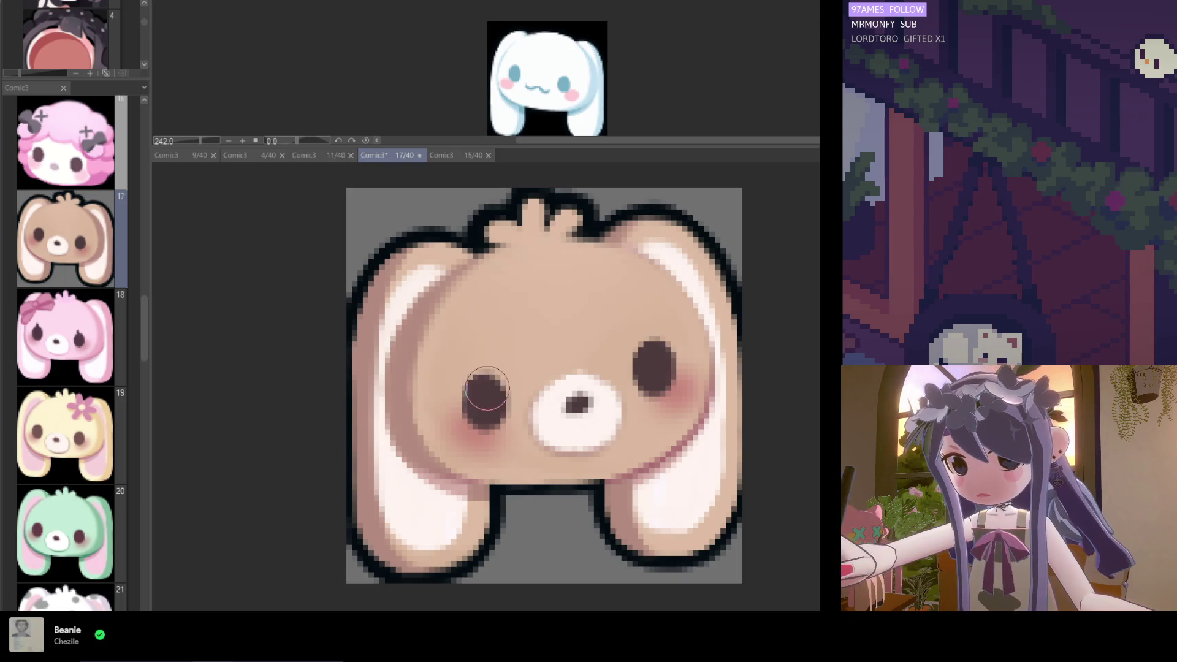
drag(481, 392, 488, 399)
scroll(488, 399, down, 2)
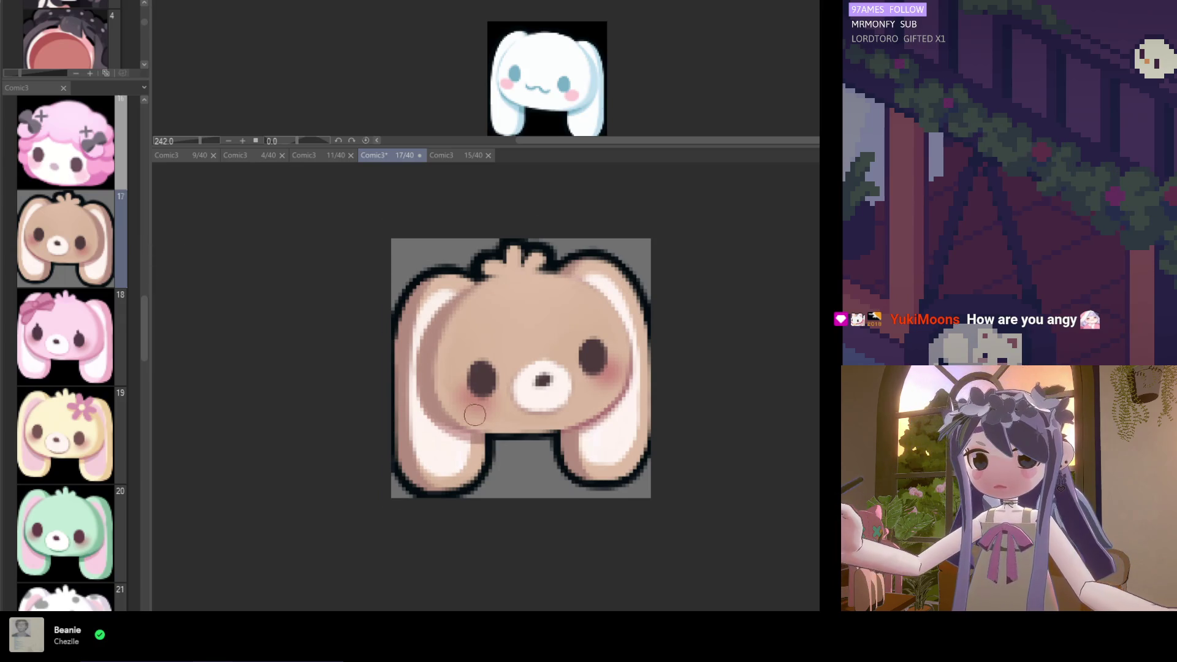
scroll(475, 419, up, 2)
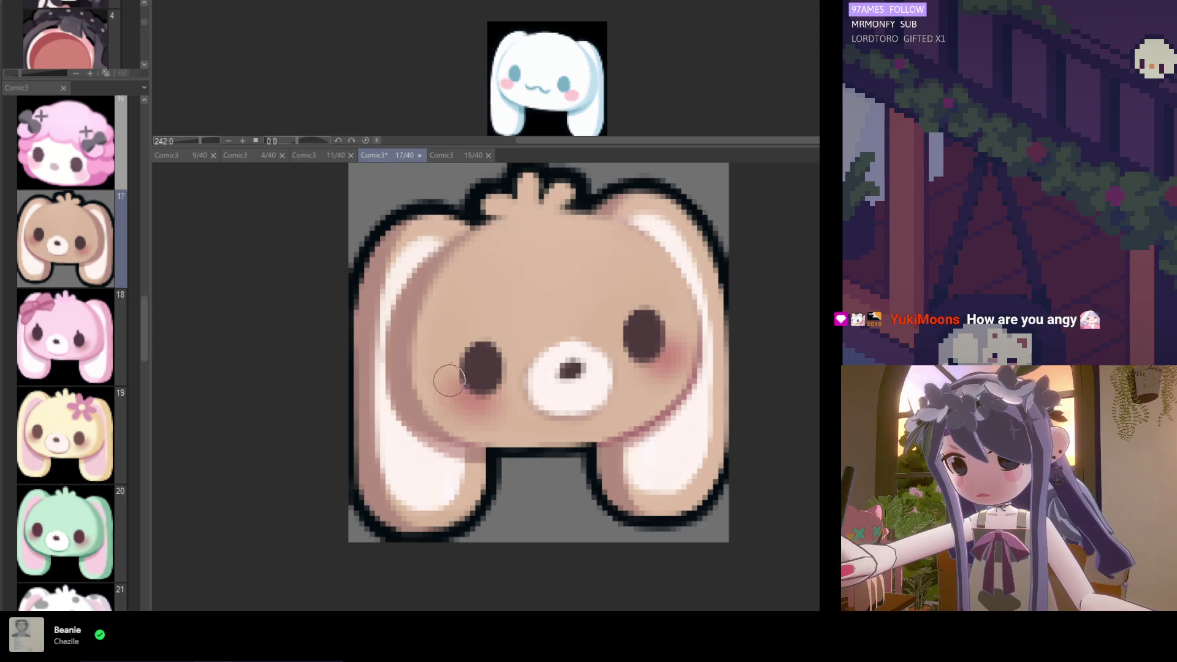
scroll(492, 431, down, 2)
scroll(493, 431, down, 2)
scroll(500, 417, up, 2)
key(ctrl+s)
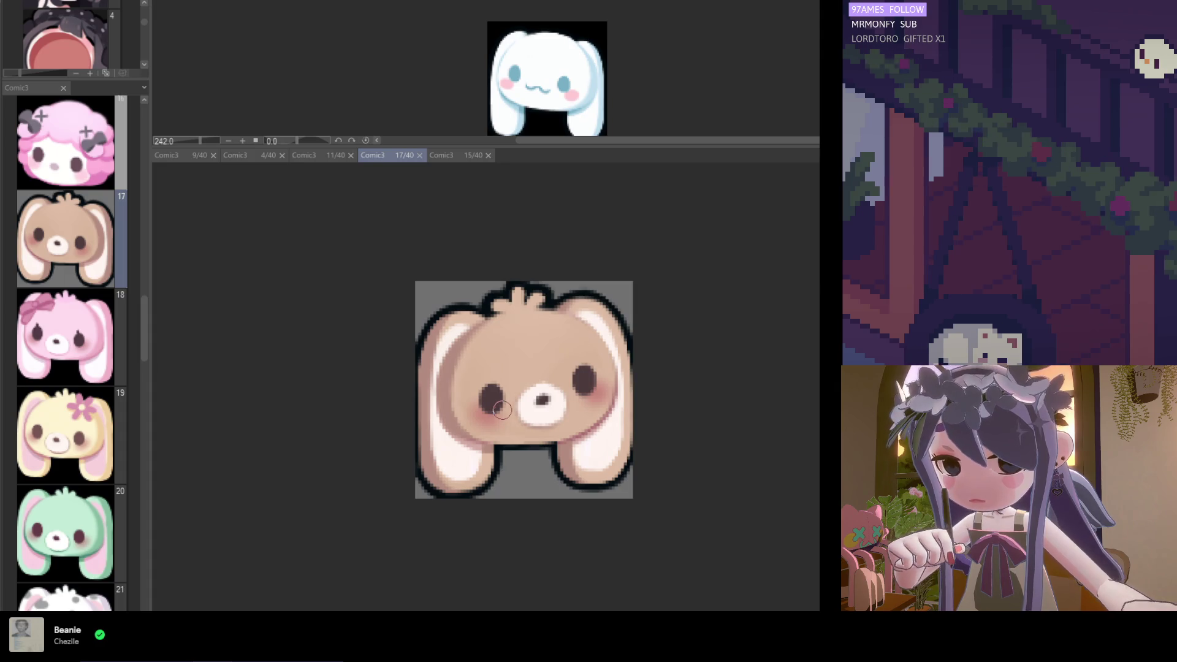
Clean up the outline along the left ear and save
scroll(536, 485, down, 1)
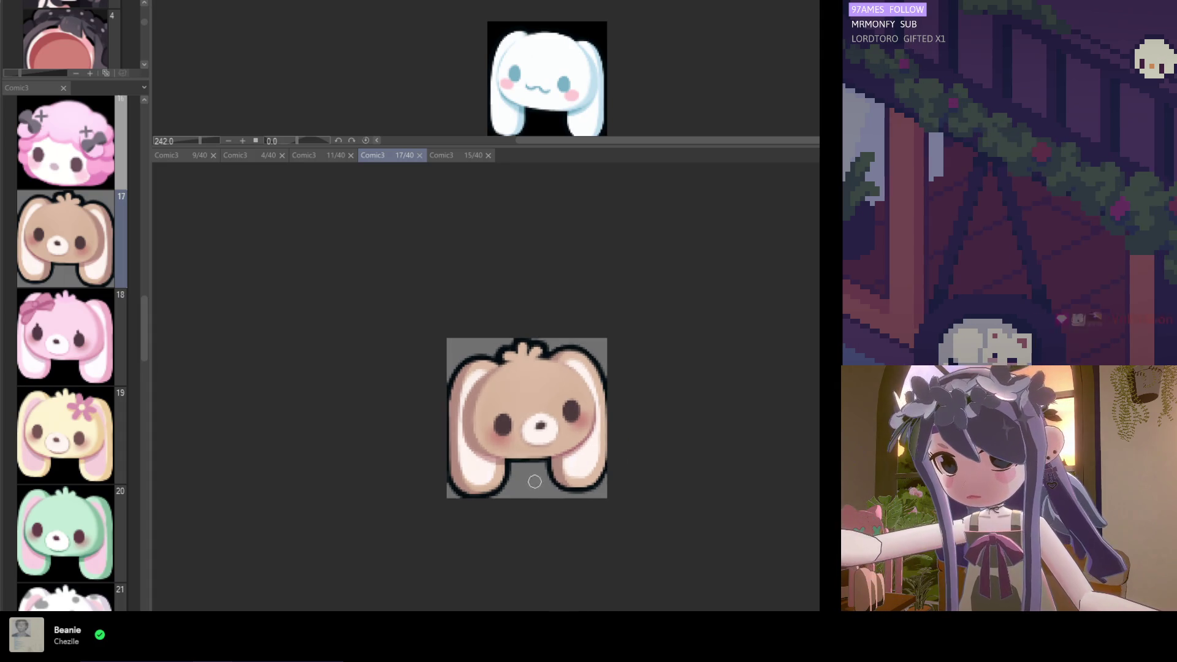
scroll(527, 433, up, 3)
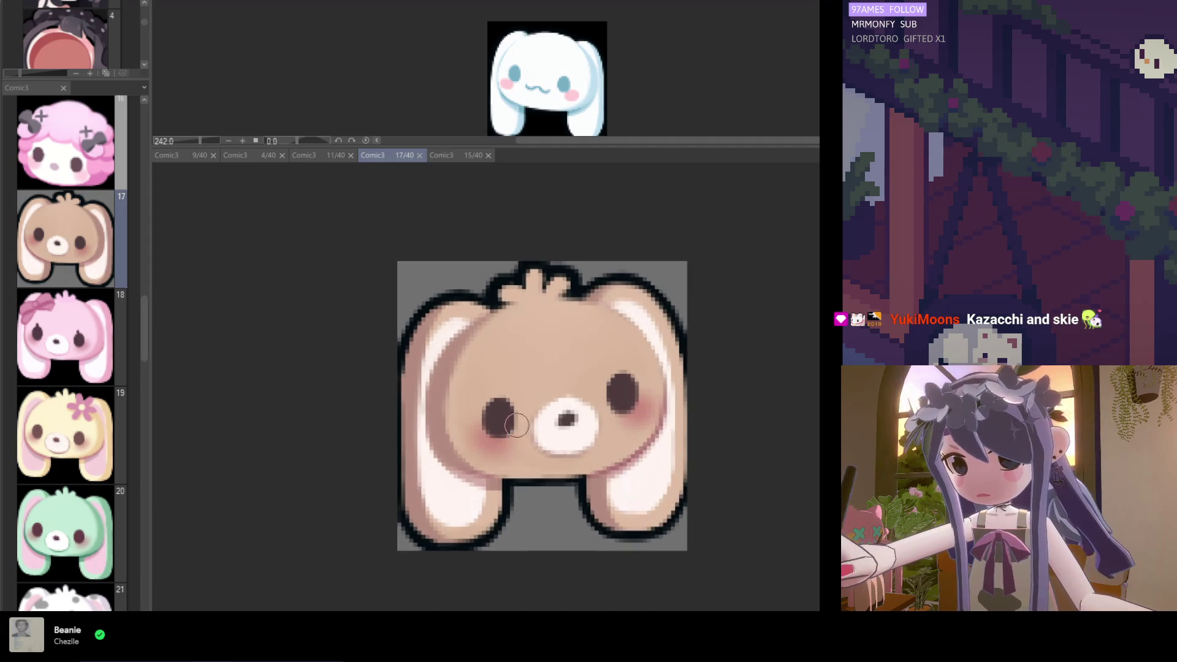
scroll(507, 429, up, 1)
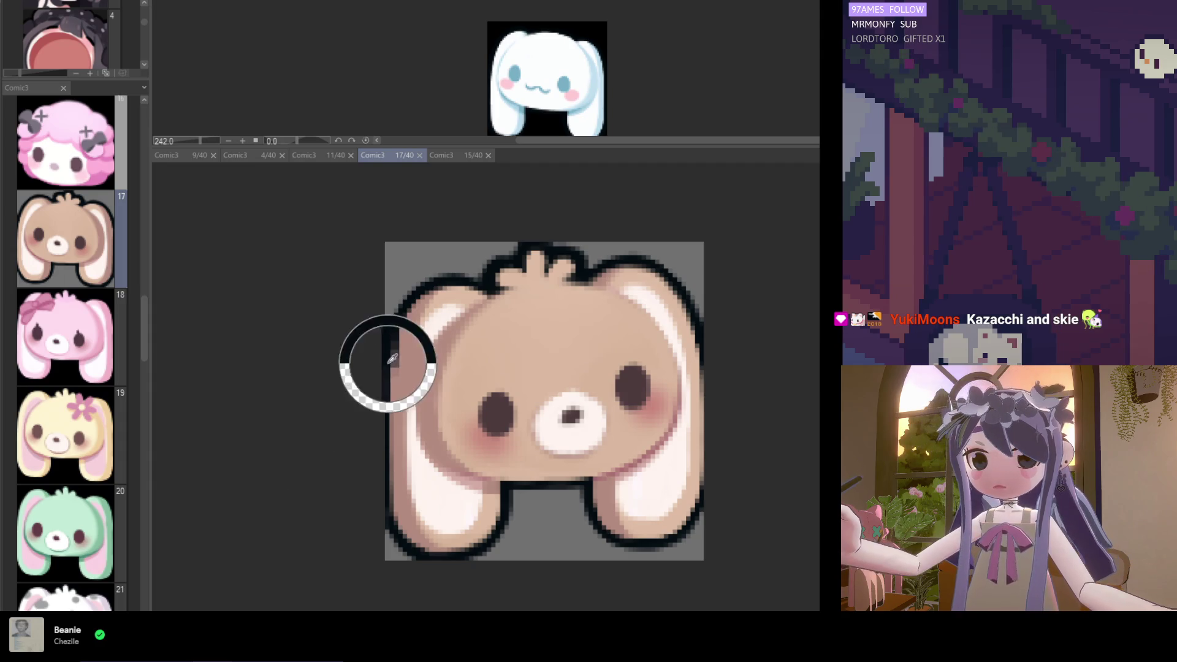
drag(471, 275, 433, 343)
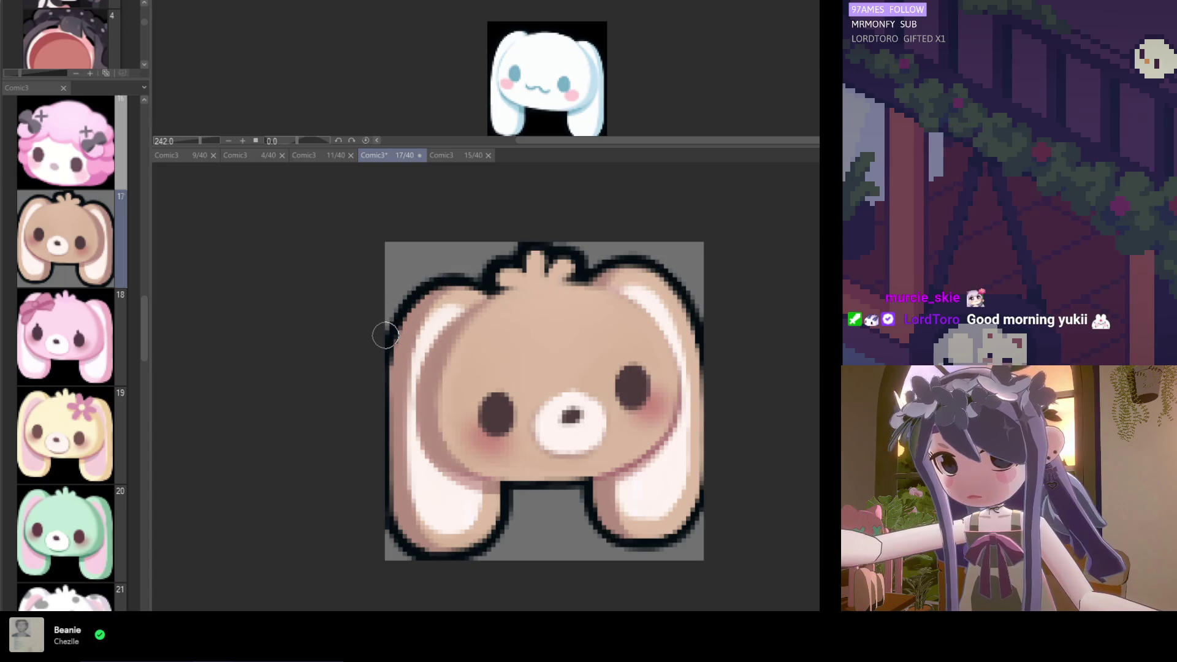
scroll(424, 290, down, 2)
key(ctrl+s)
scroll(466, 356, up, 3)
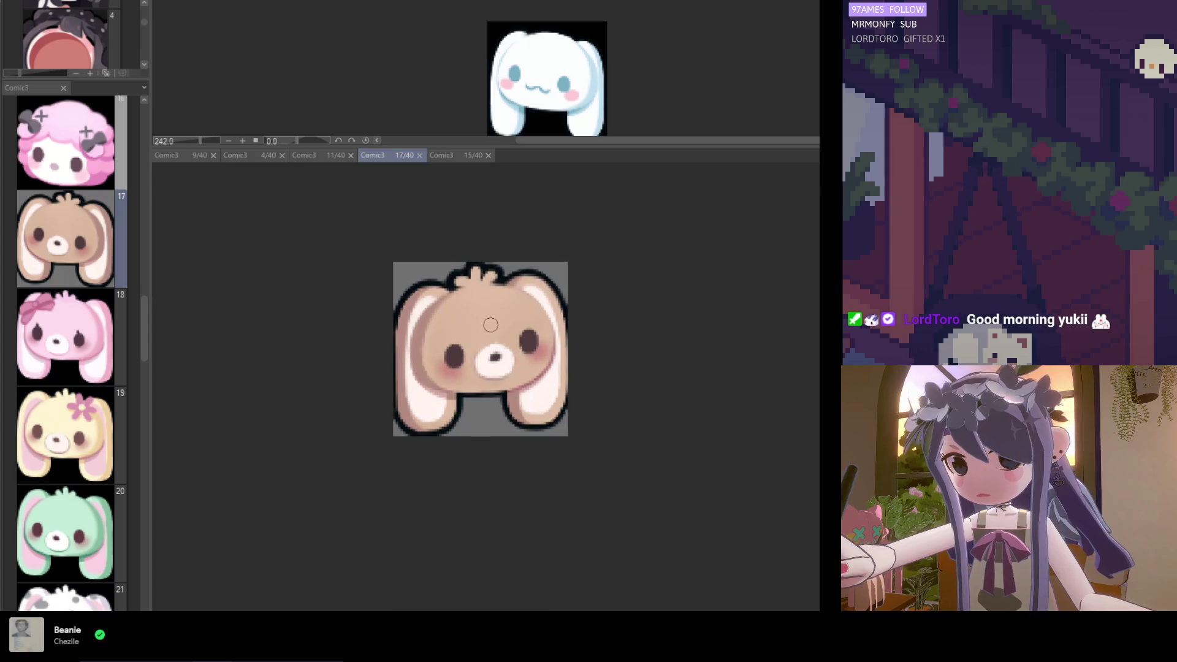
scroll(549, 398, down, 2)
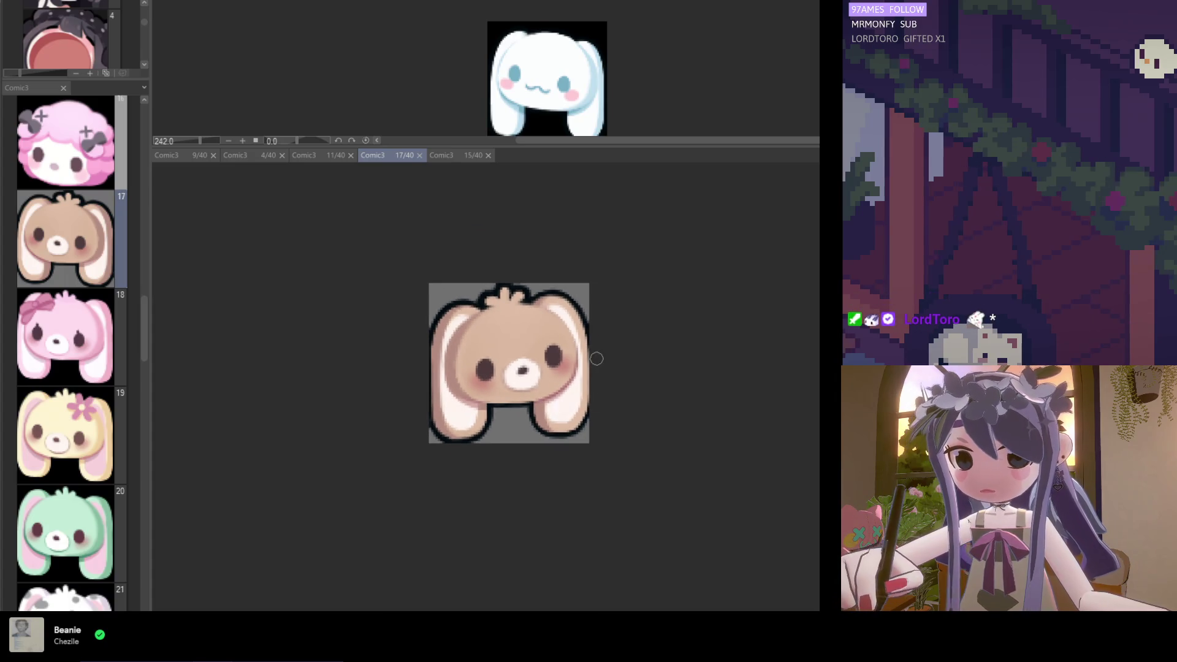
scroll(592, 405, up, 4)
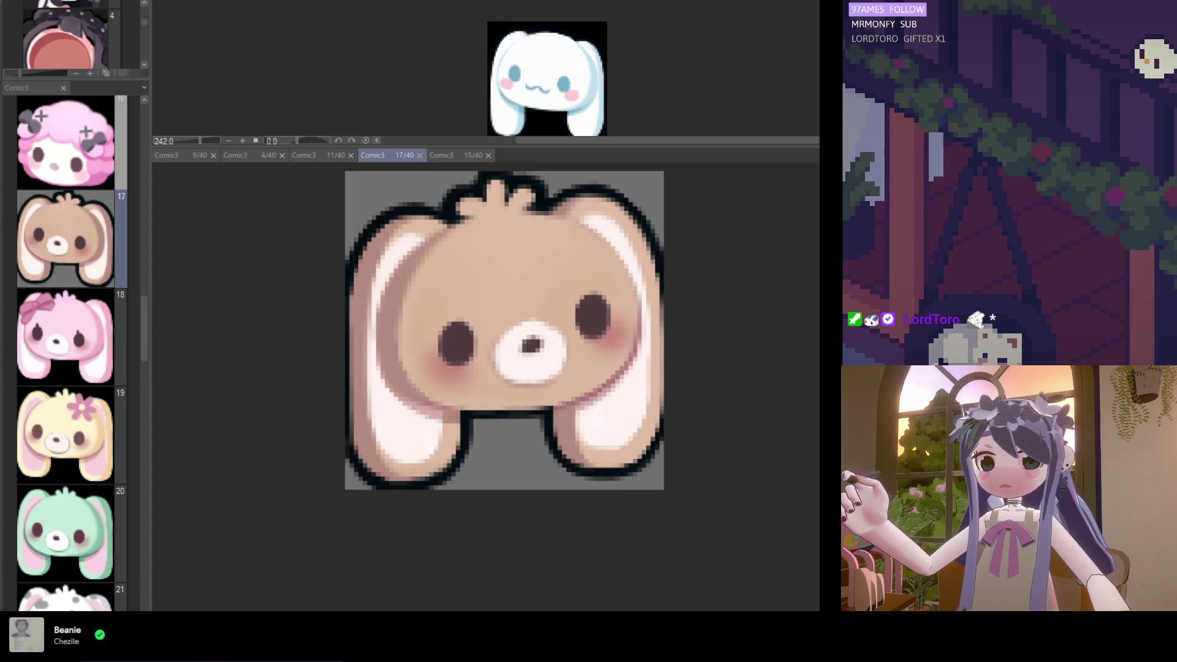
Dab a small touch-up on the face and sample a colour from the left ear
click(503, 360)
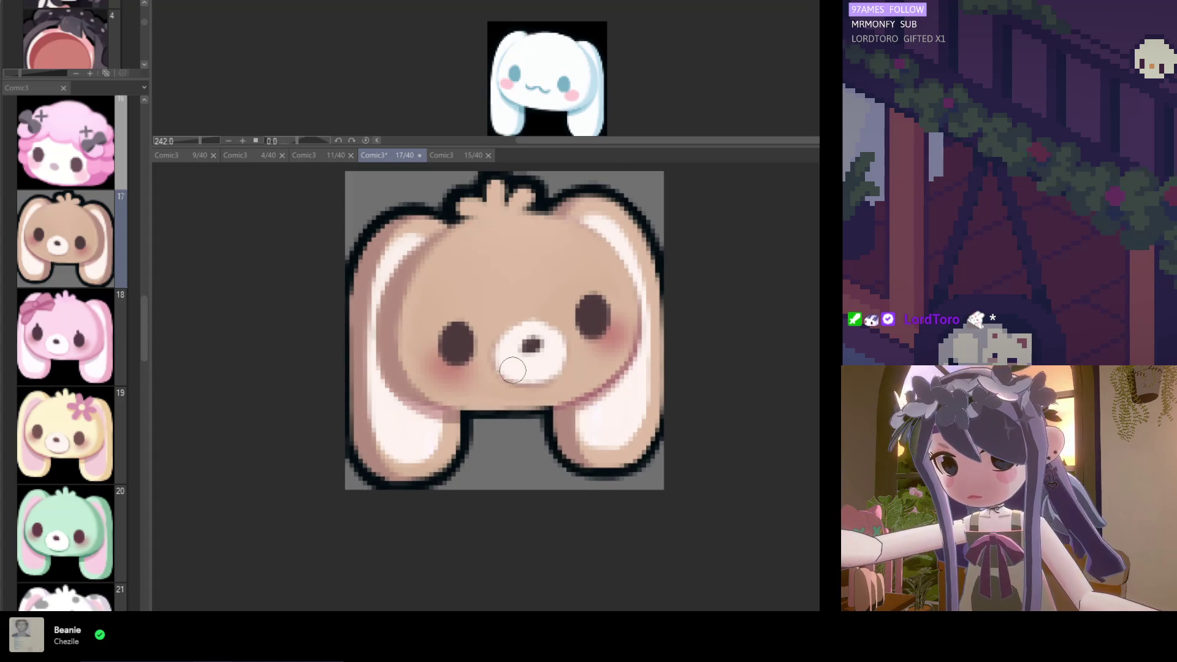
alt+click(404, 247)
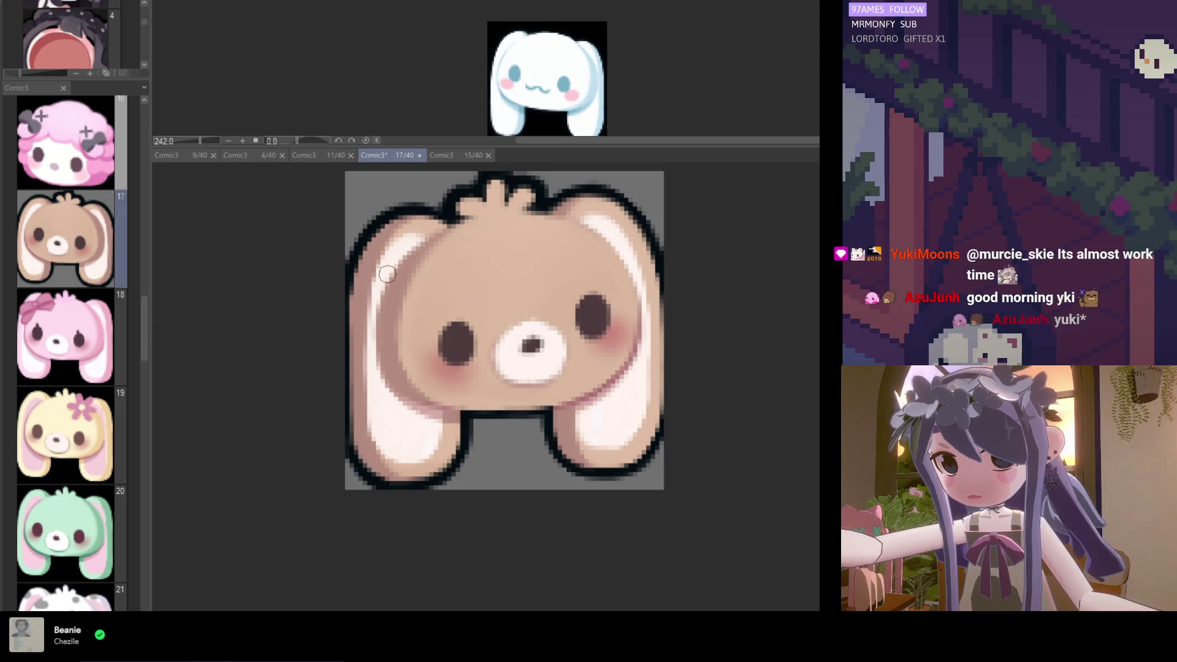
scroll(495, 437, down, 2)
scroll(494, 437, down, 2)
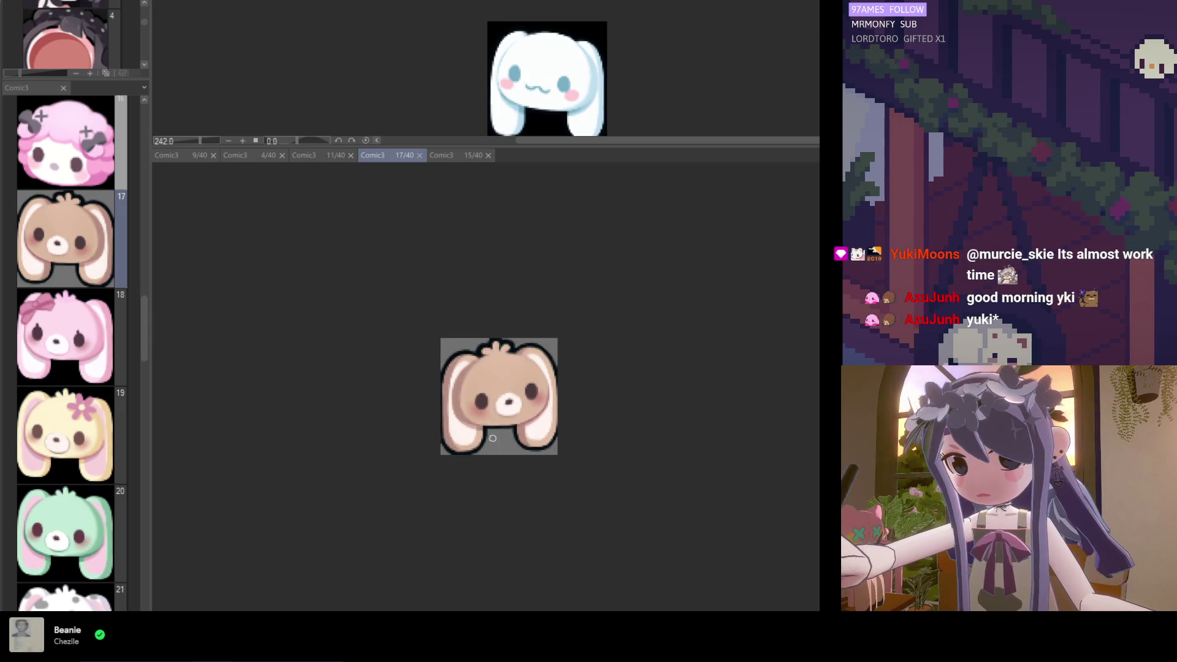
scroll(492, 437, up, 3)
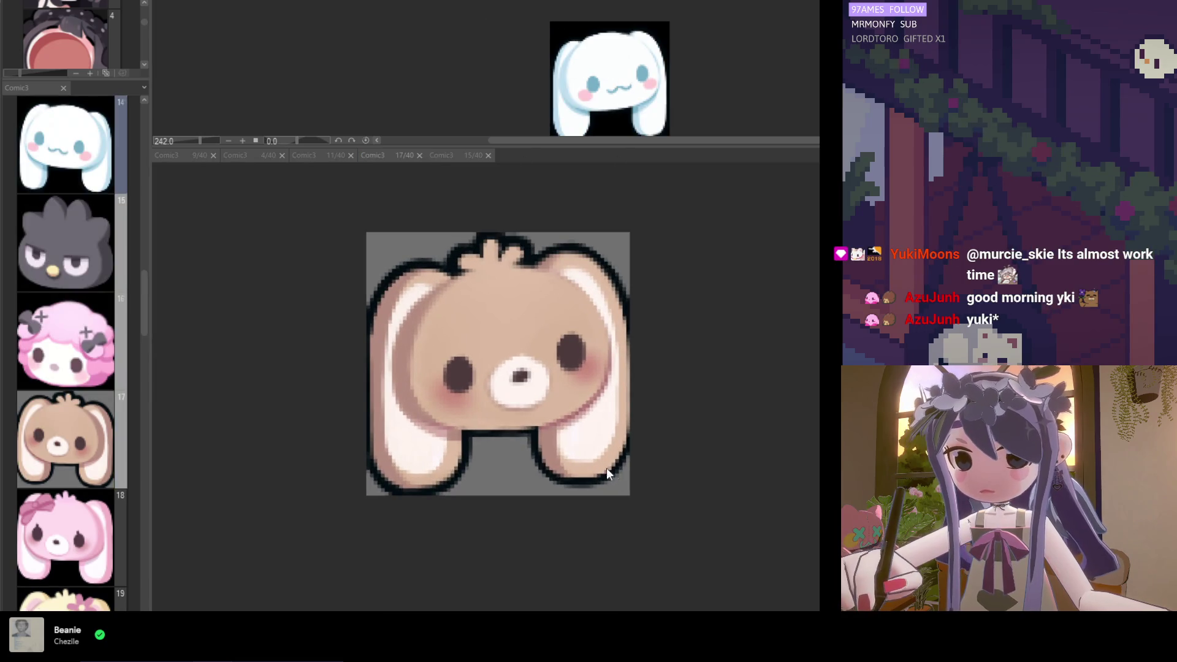
Draw a straight outline under the head between the ears, then save
scroll(554, 435, up, 1)
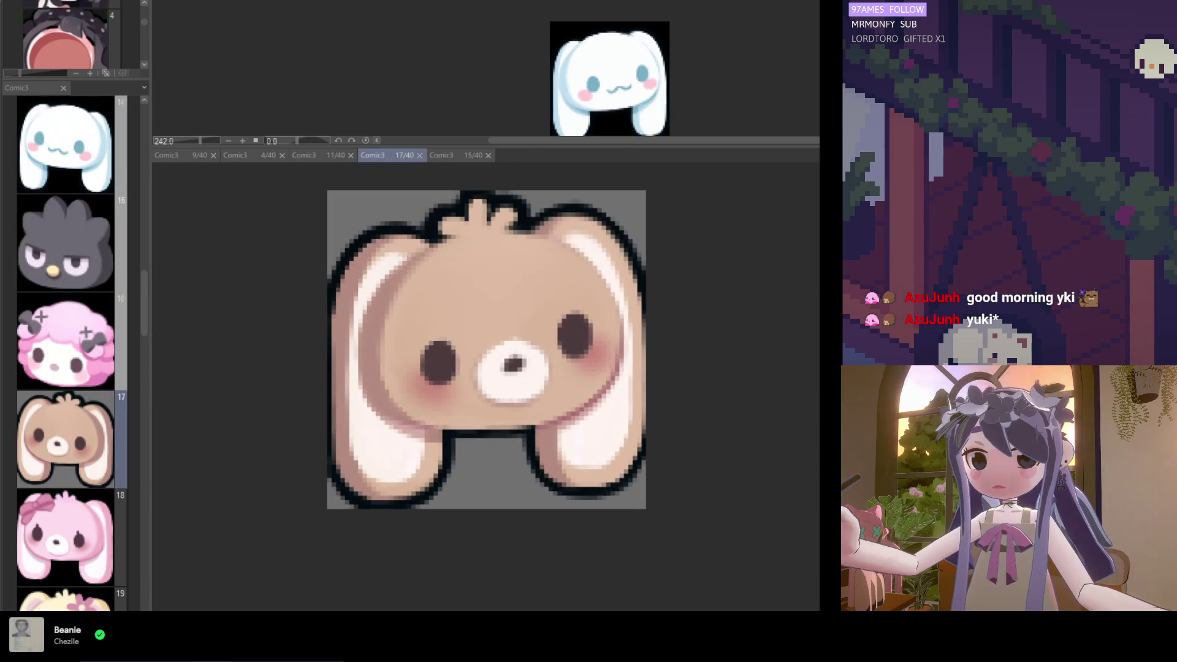
click(481, 440)
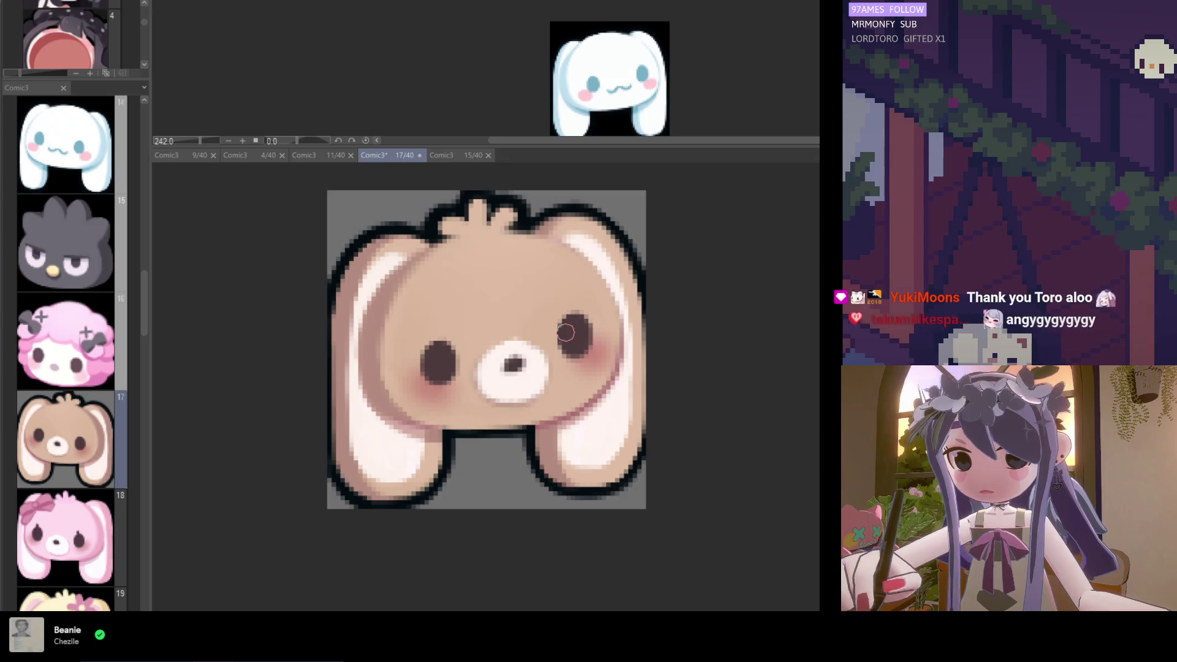
scroll(491, 412, down, 3)
scroll(491, 412, up, 1)
scroll(491, 413, up, 3)
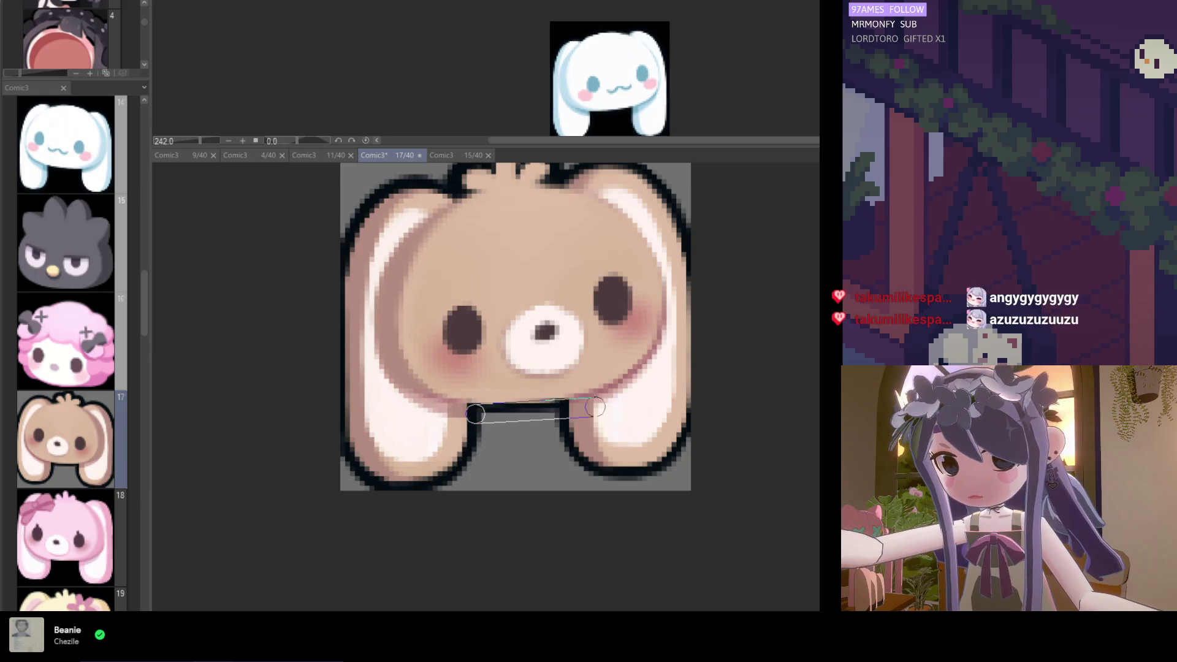
scroll(520, 439, down, 1)
scroll(520, 440, down, 4)
key(ctrl+s)
scroll(530, 482, down, 1)
scroll(542, 451, up, 5)
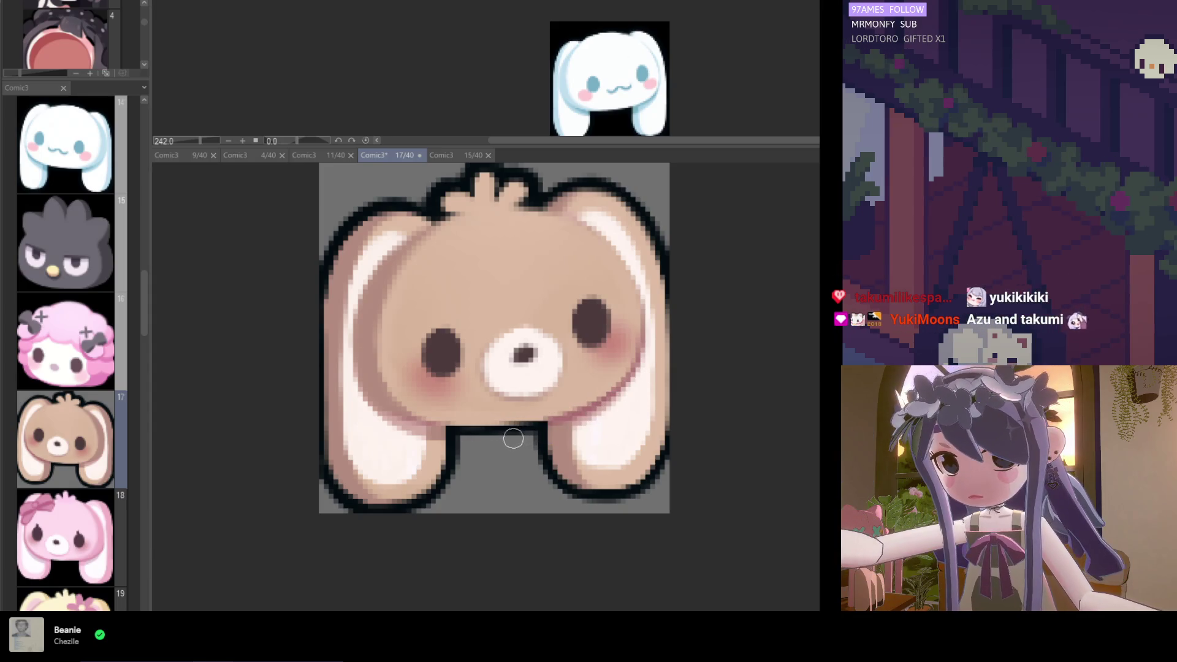
scroll(562, 506, down, 3)
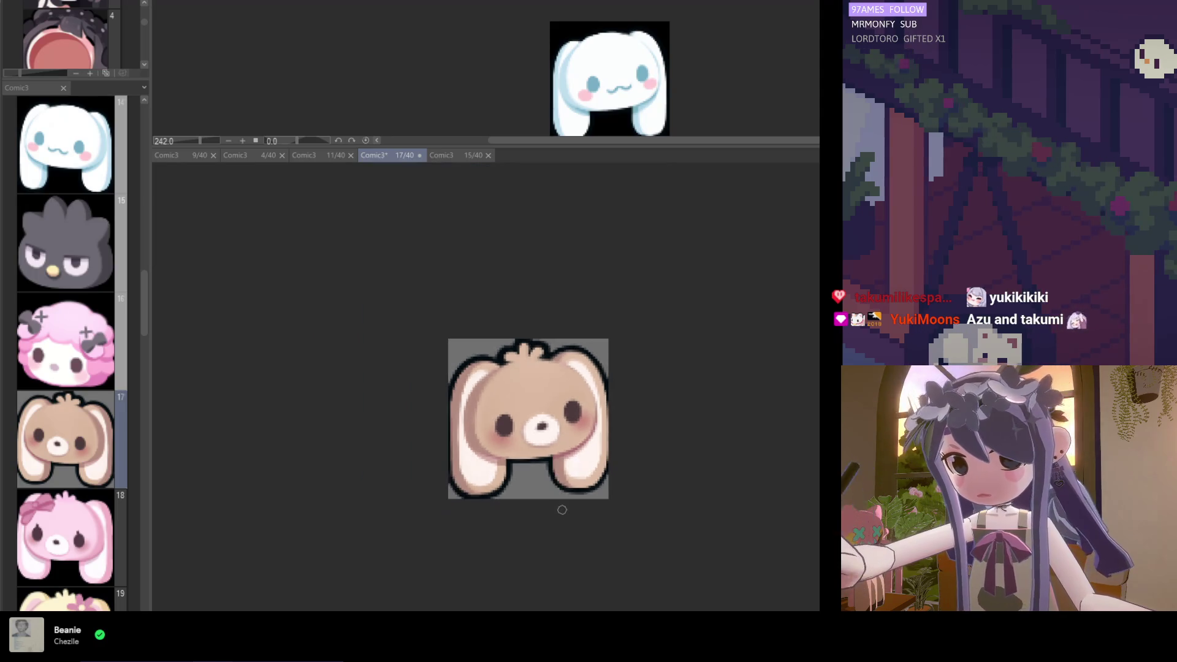
scroll(529, 434, up, 4)
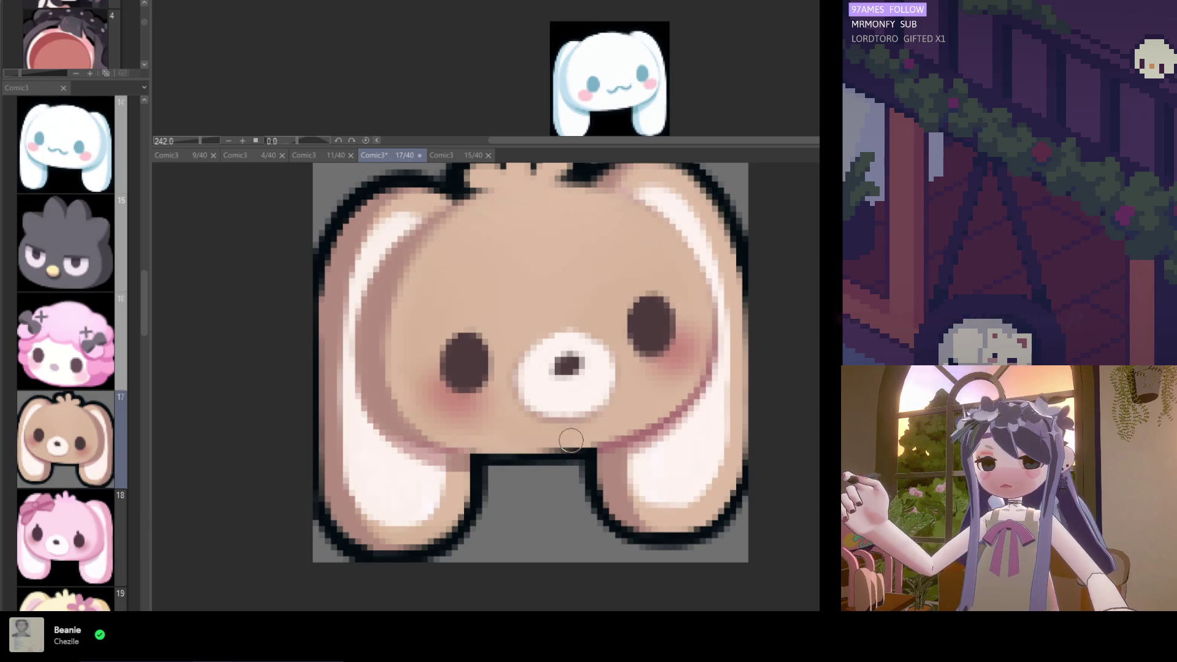
Save the latest touch-ups and eyedrop the colour of the bunny's left ear
key(ctrl+s)
scroll(491, 478, down, 4)
scroll(523, 506, down, 2)
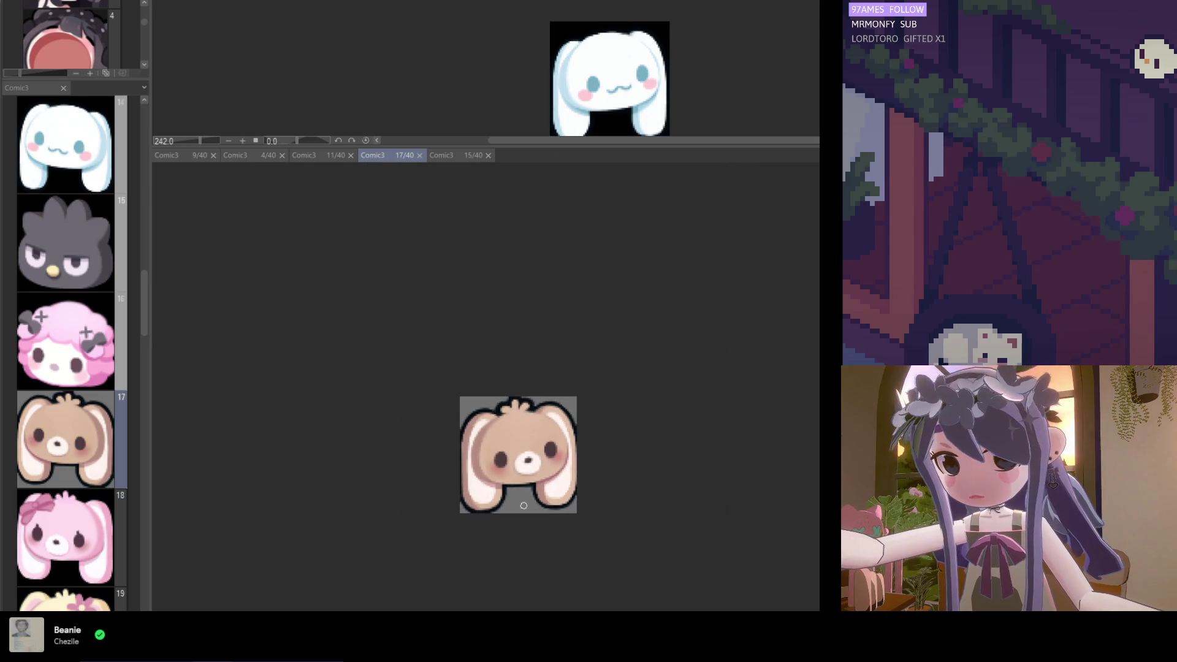
scroll(515, 540, up, 5)
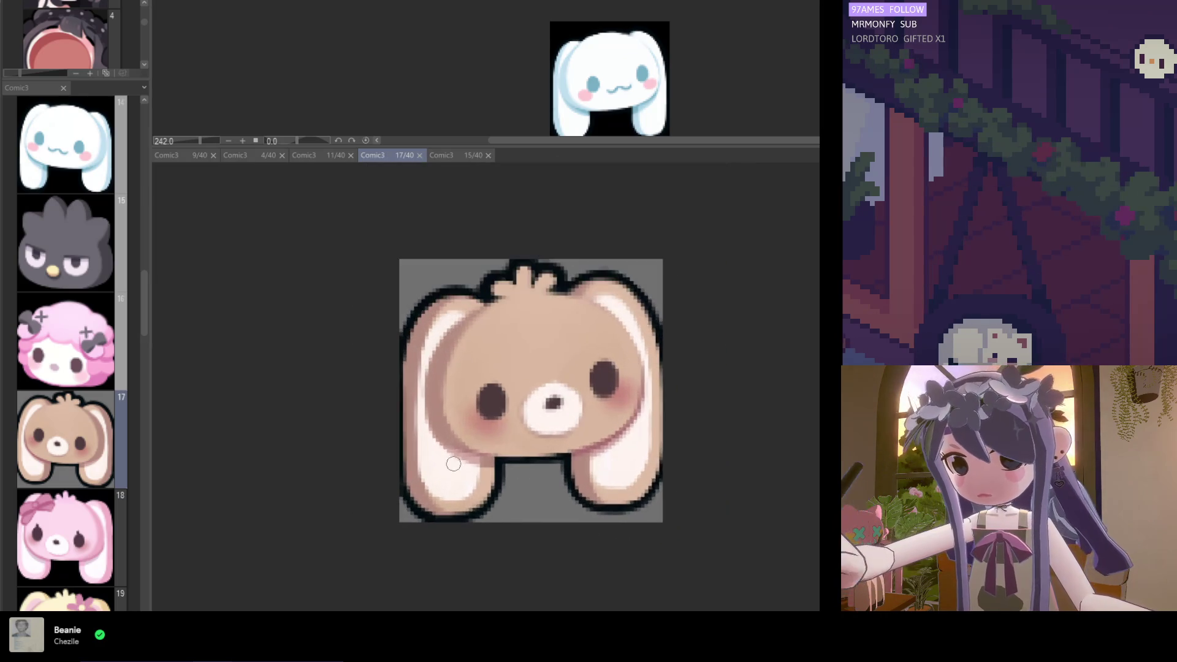
scroll(447, 450, down, 1)
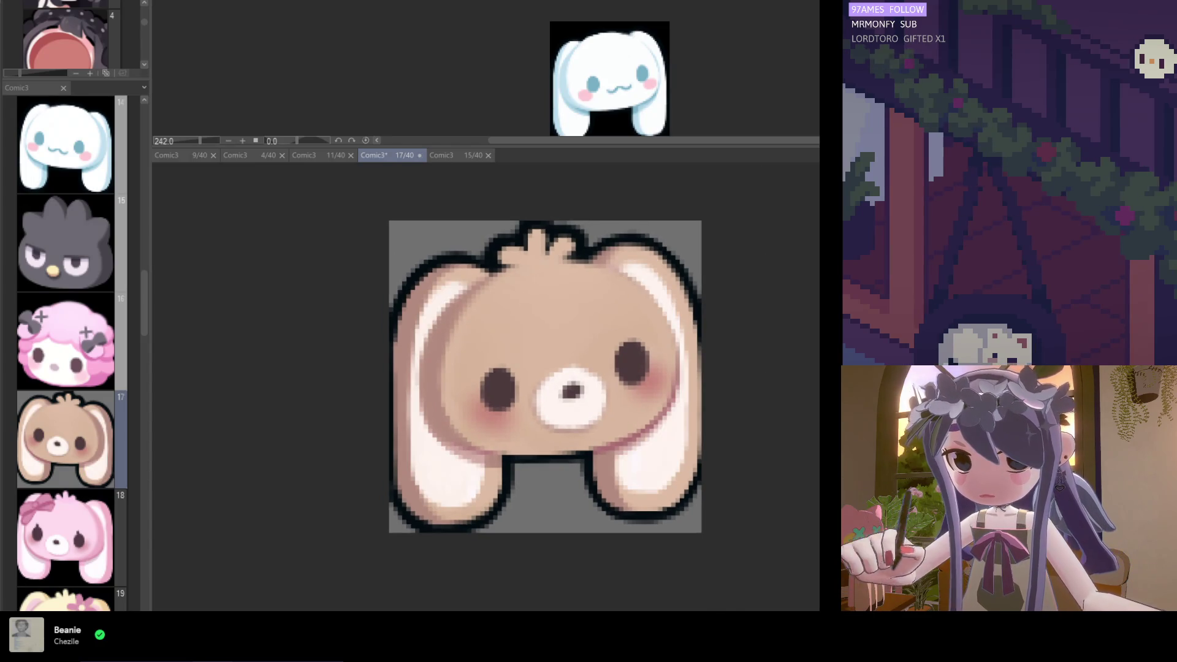
scroll(521, 346, up, 1)
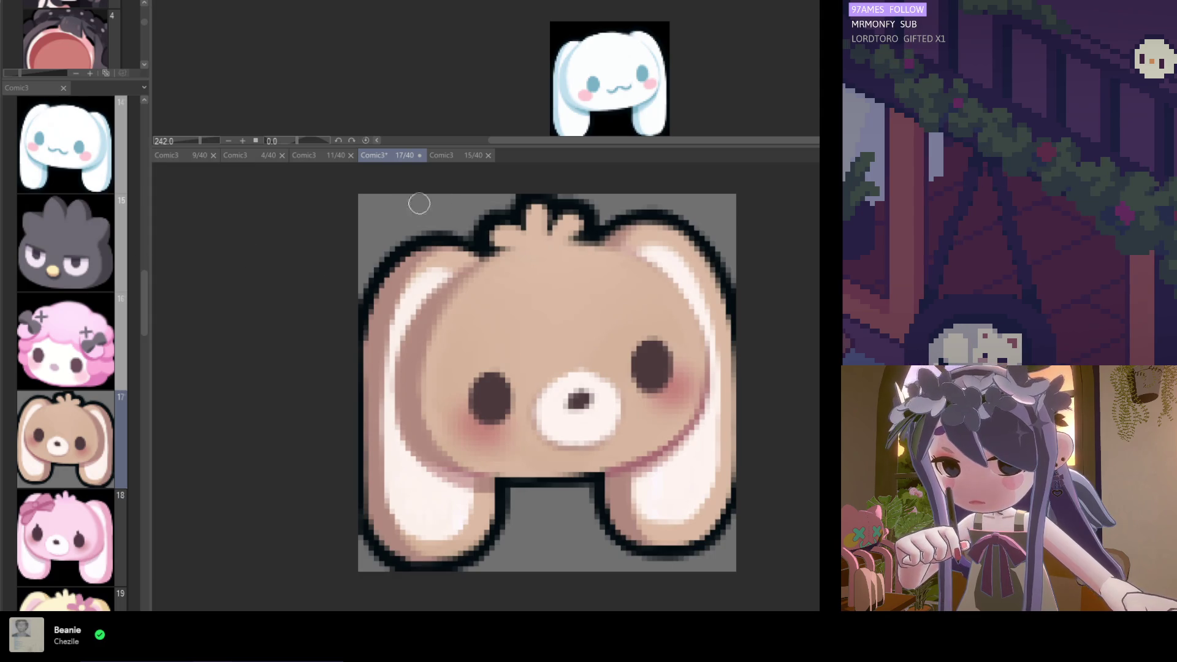
alt+click(428, 265)
Paint light strokes along the top of the left ear and zoom to check them
mouse_move(430, 275)
mouse_down()
mouse_move(456, 277)
mouse_move(438, 283)
mouse_up()
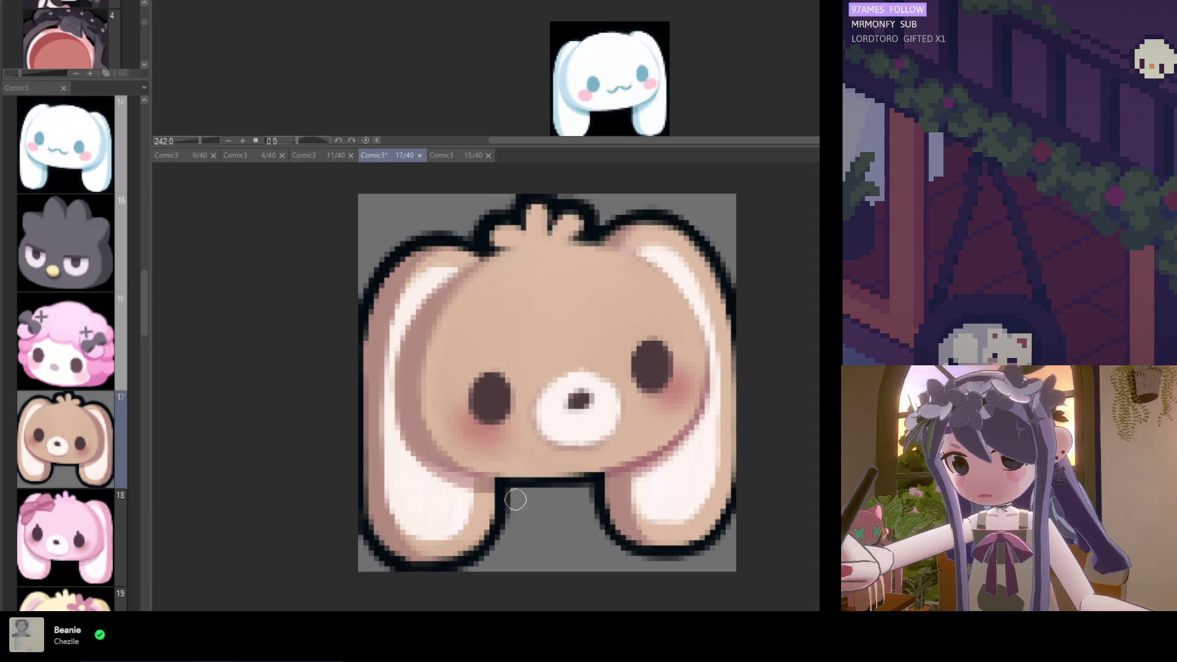
scroll(513, 495, down, 1)
scroll(514, 496, up, 2)
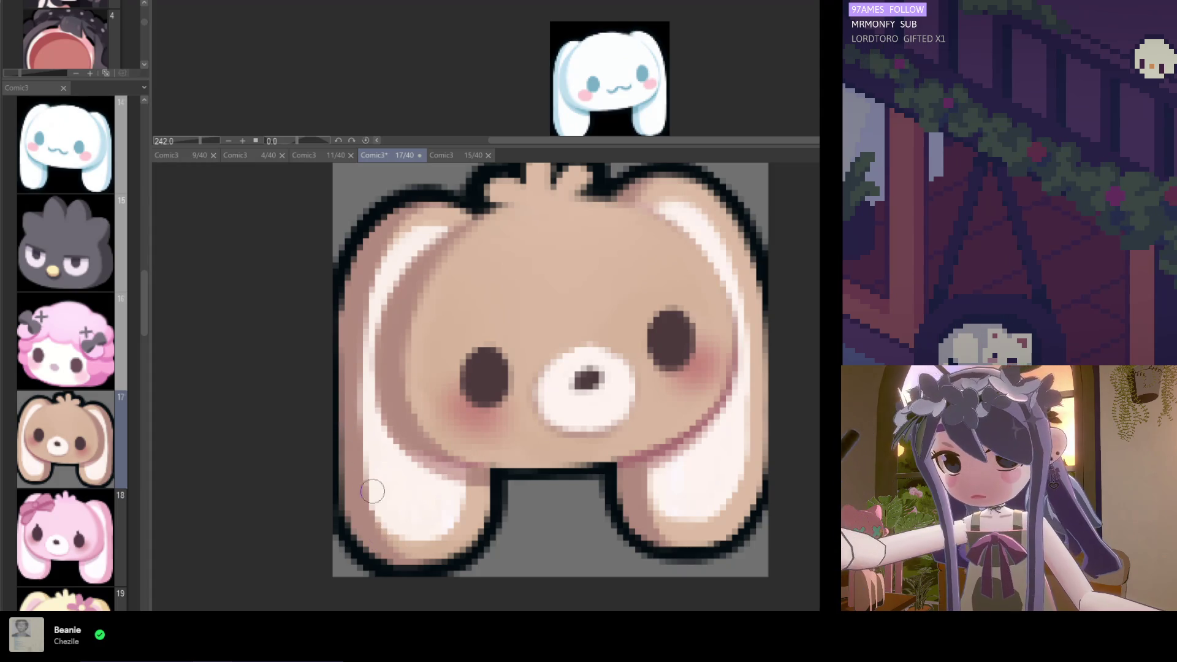
scroll(377, 401, down, 4)
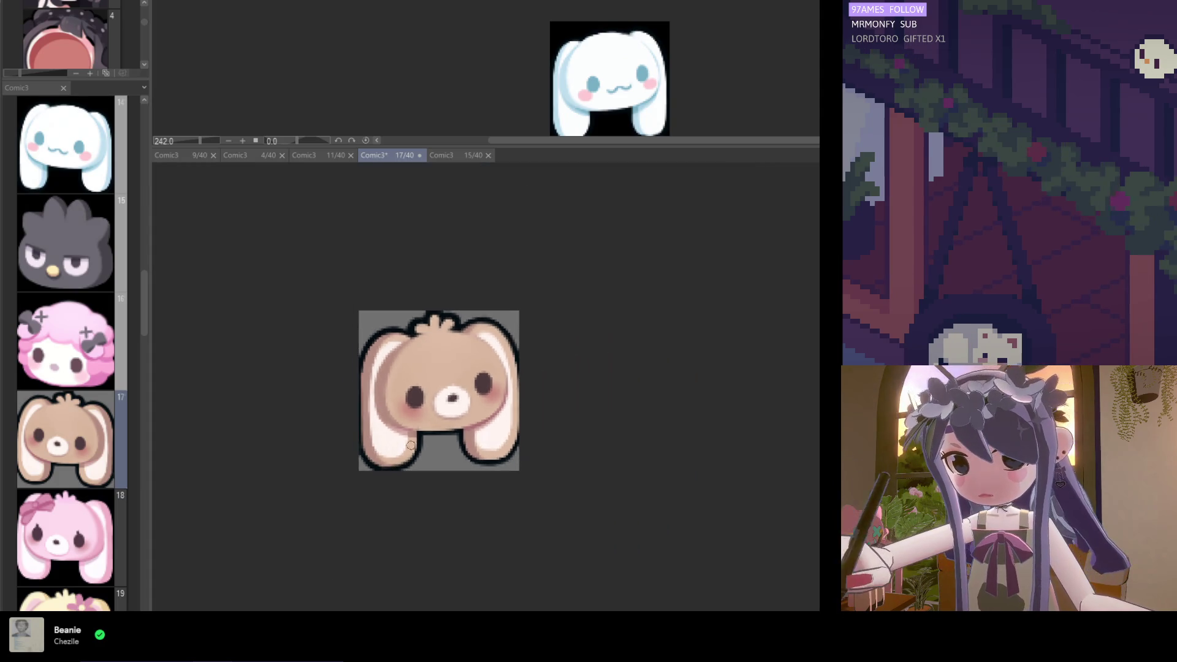
Save, paint a smoothing stroke on the left ear, and save again
scroll(442, 572, down, 2)
key(ctrl+s)
scroll(449, 535, up, 4)
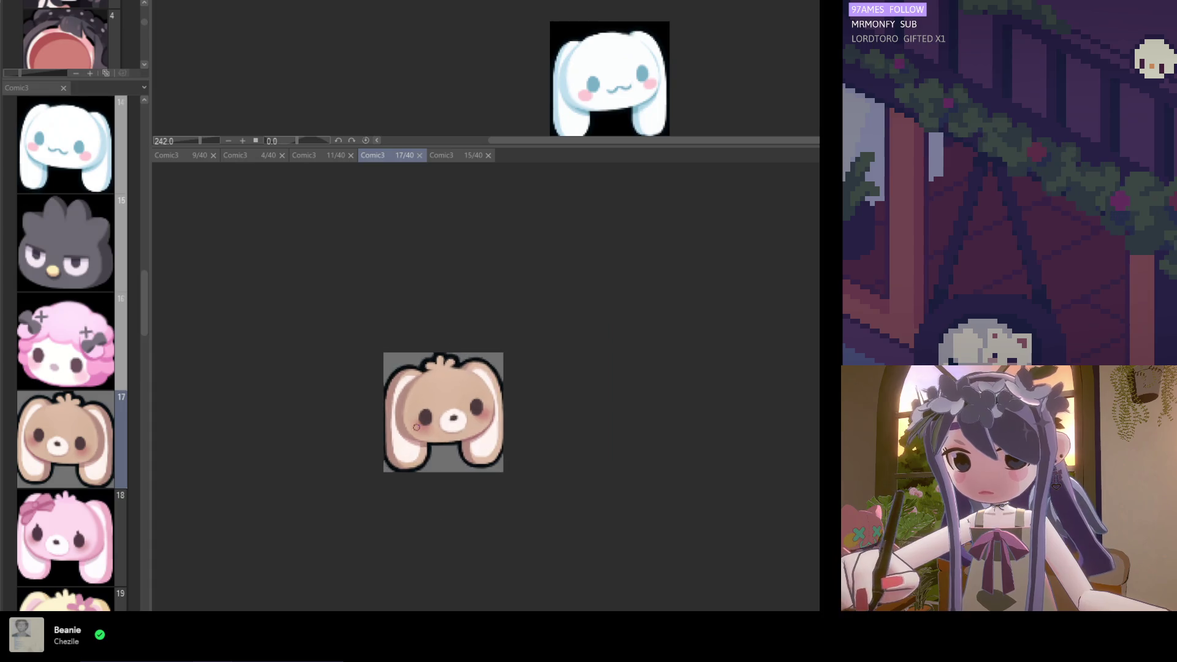
scroll(394, 422, up, 2)
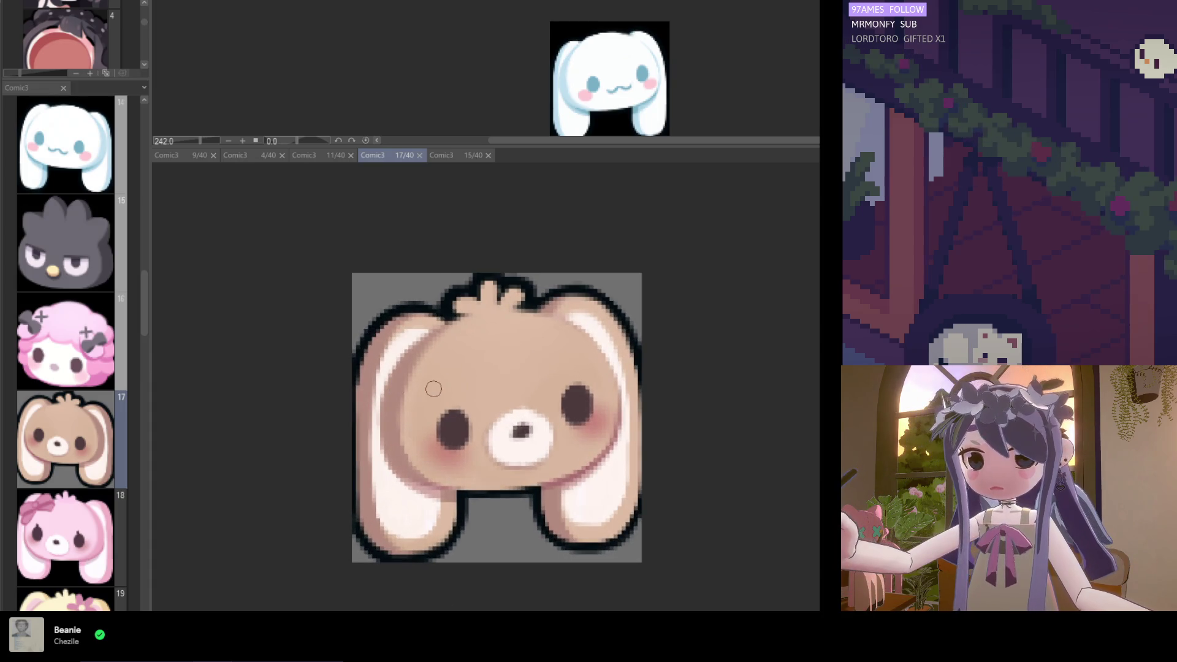
drag(369, 318, 402, 344)
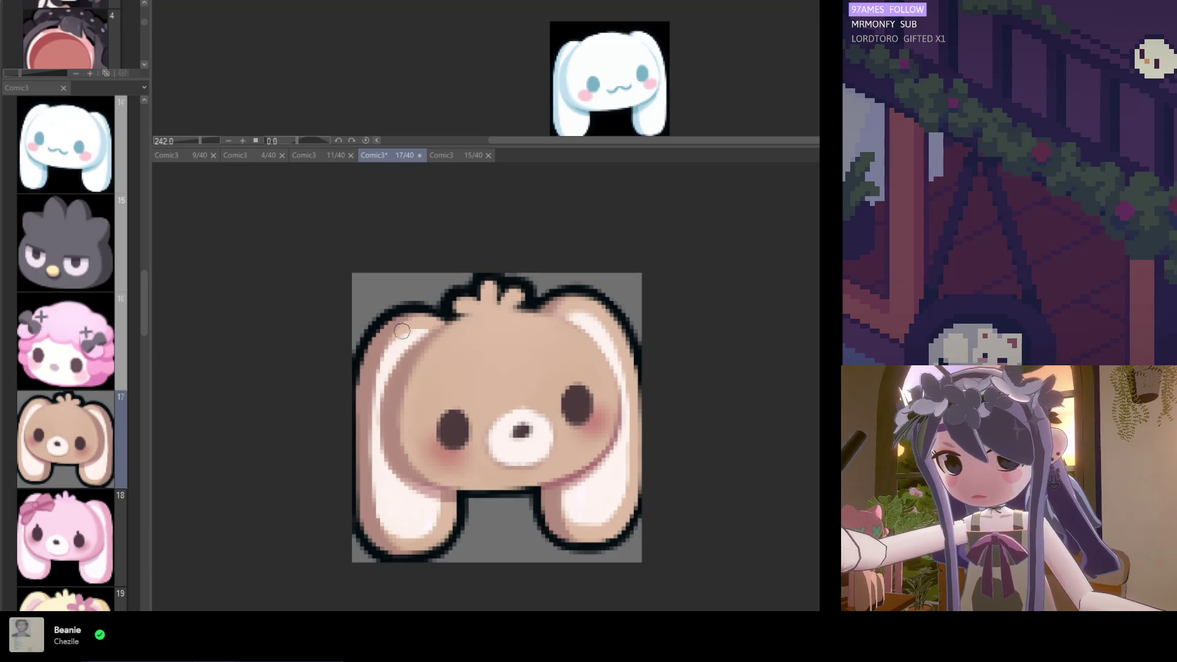
key(ctrl+s)
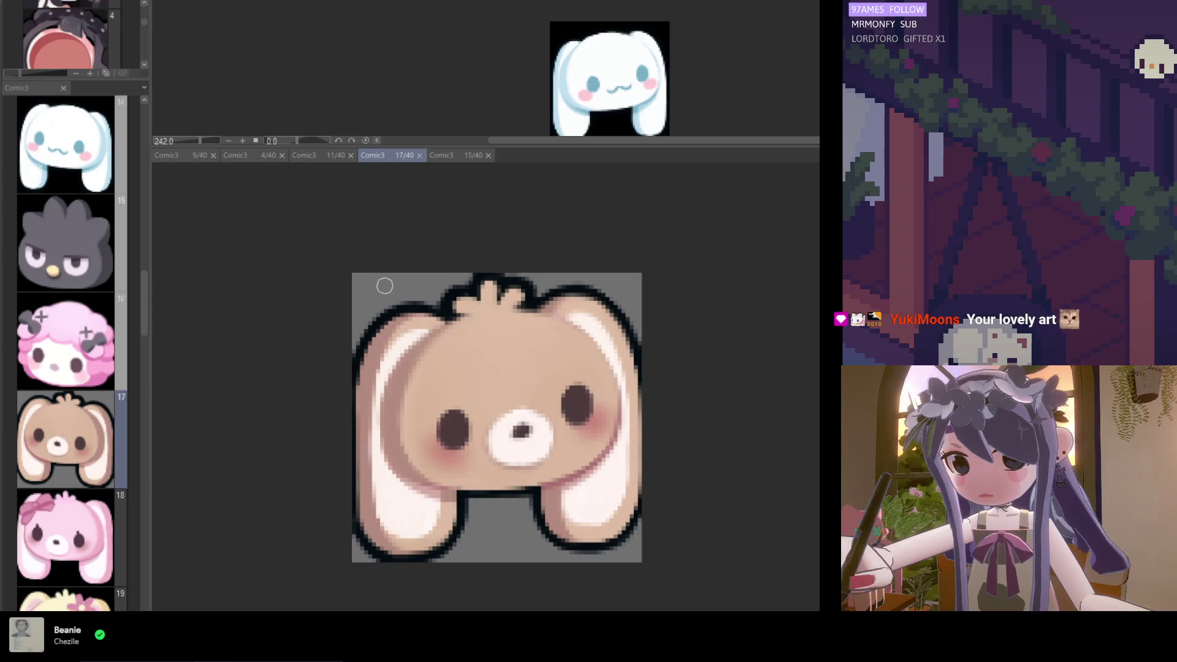
scroll(467, 384, down, 2)
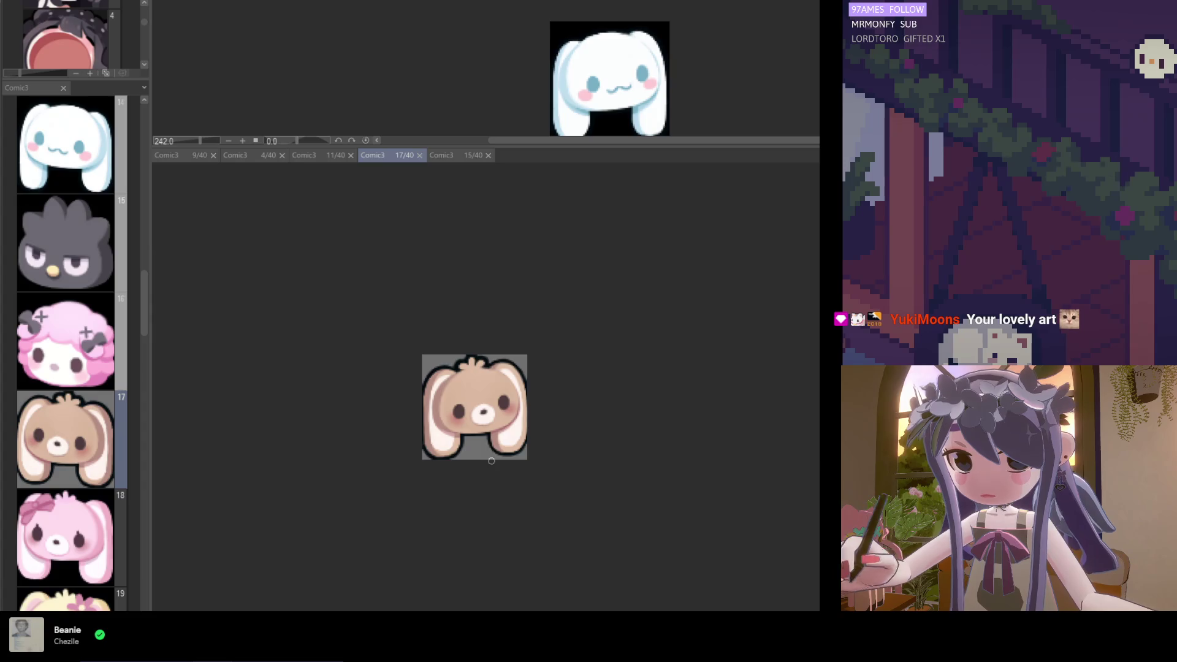
scroll(484, 423, up, 4)
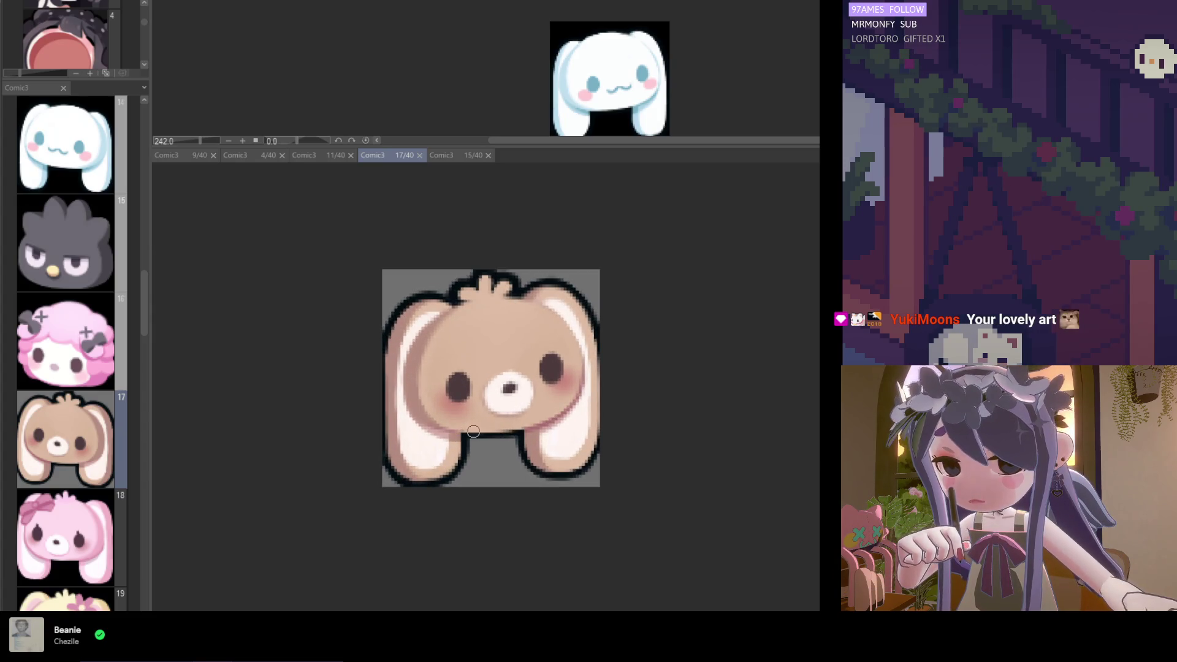
scroll(460, 443, up, 1)
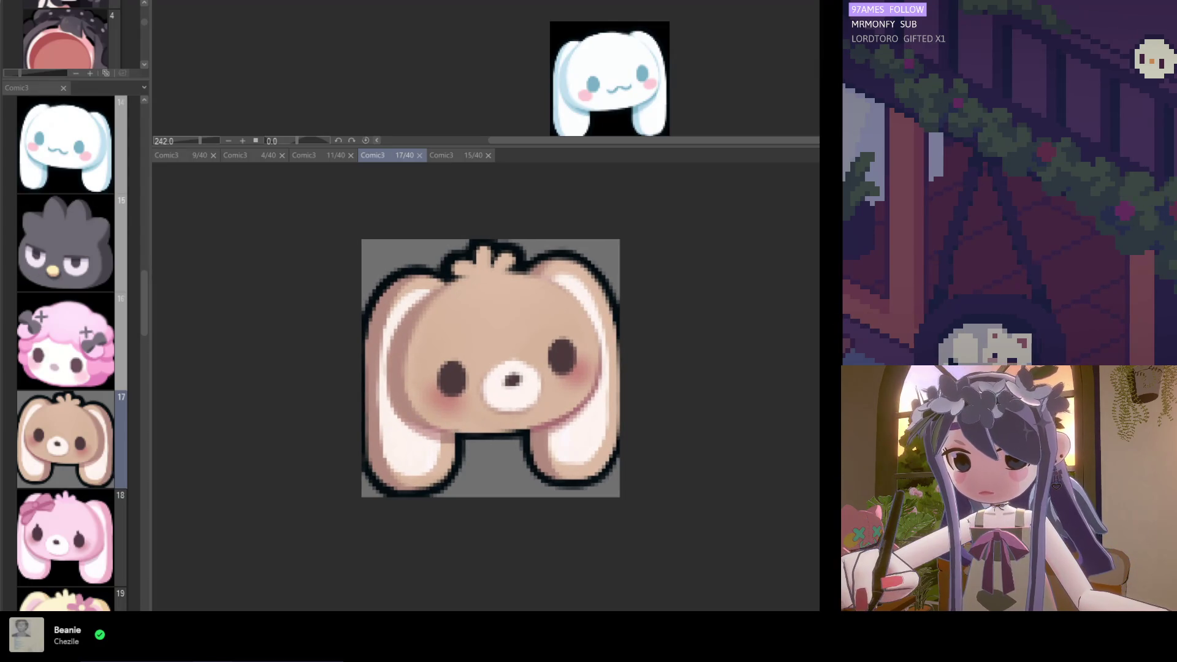
Paint a soft stroke across the bunny's face and zoom to inspect it
mouse_move(244, 464)
mouse_down()
mouse_move(400, 447)
mouse_move(347, 486)
mouse_move(366, 497)
mouse_up()
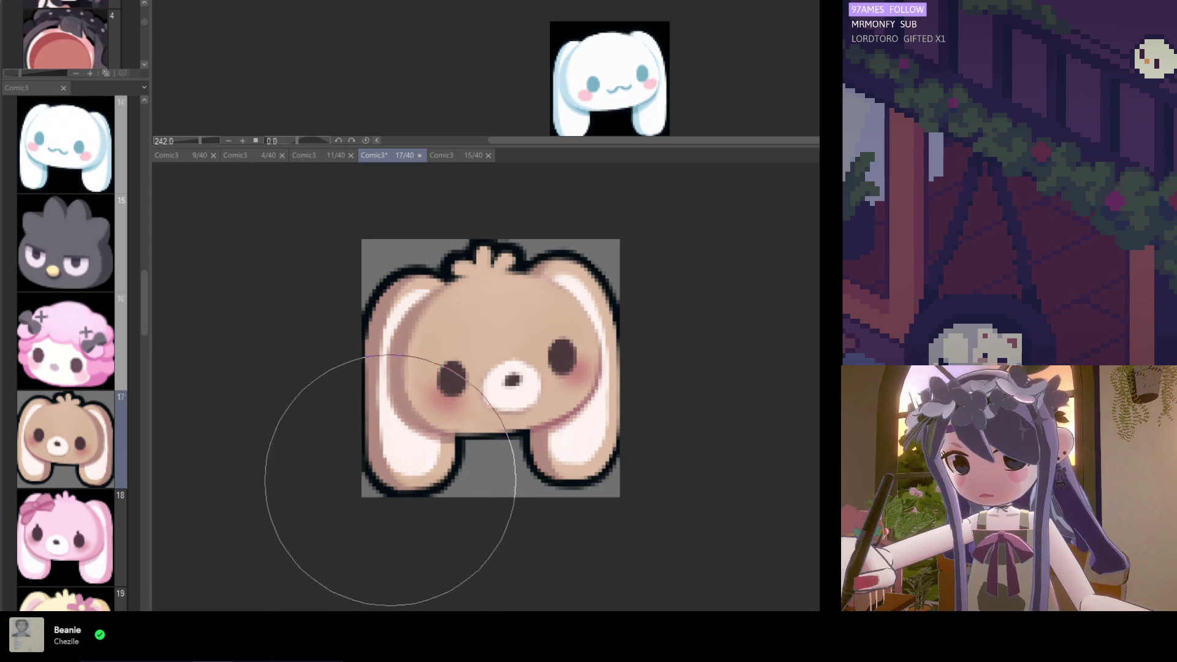
scroll(388, 457, down, 1)
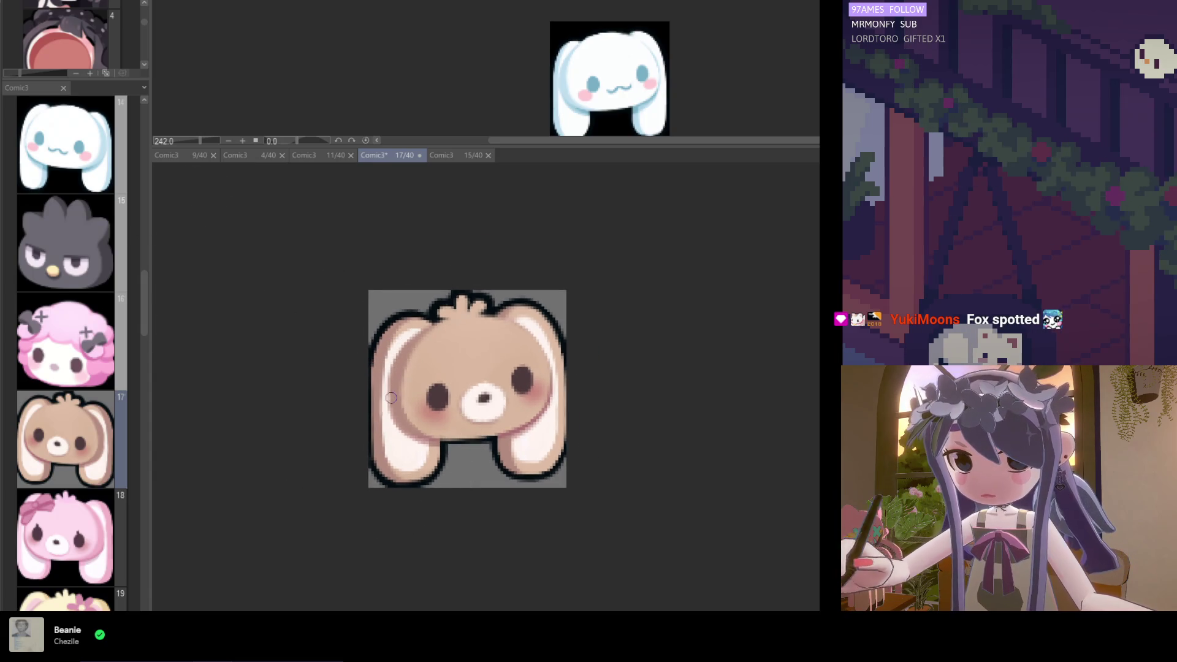
scroll(409, 443, up, 2)
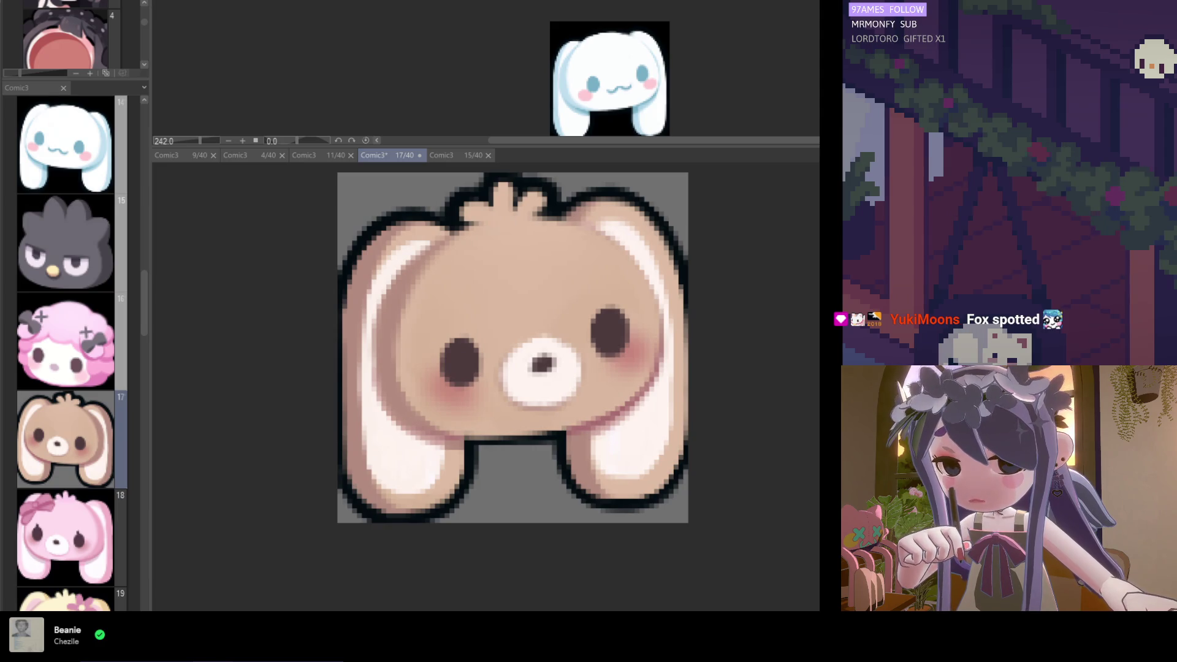
scroll(557, 375, up, 1)
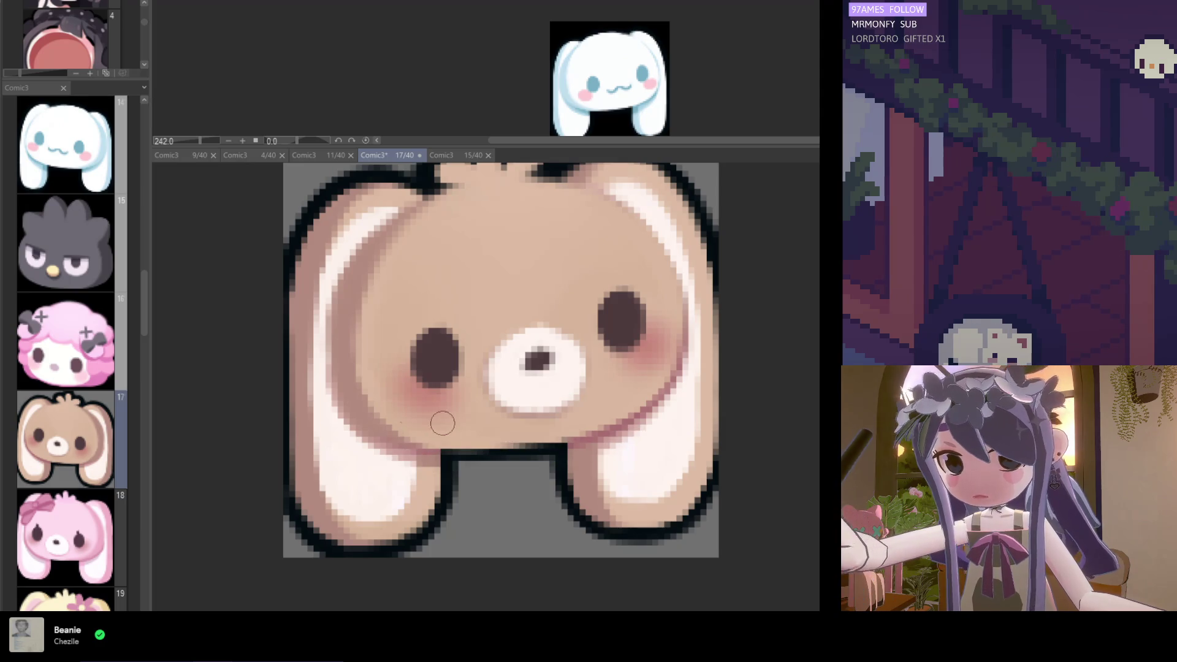
scroll(443, 423, down, 6)
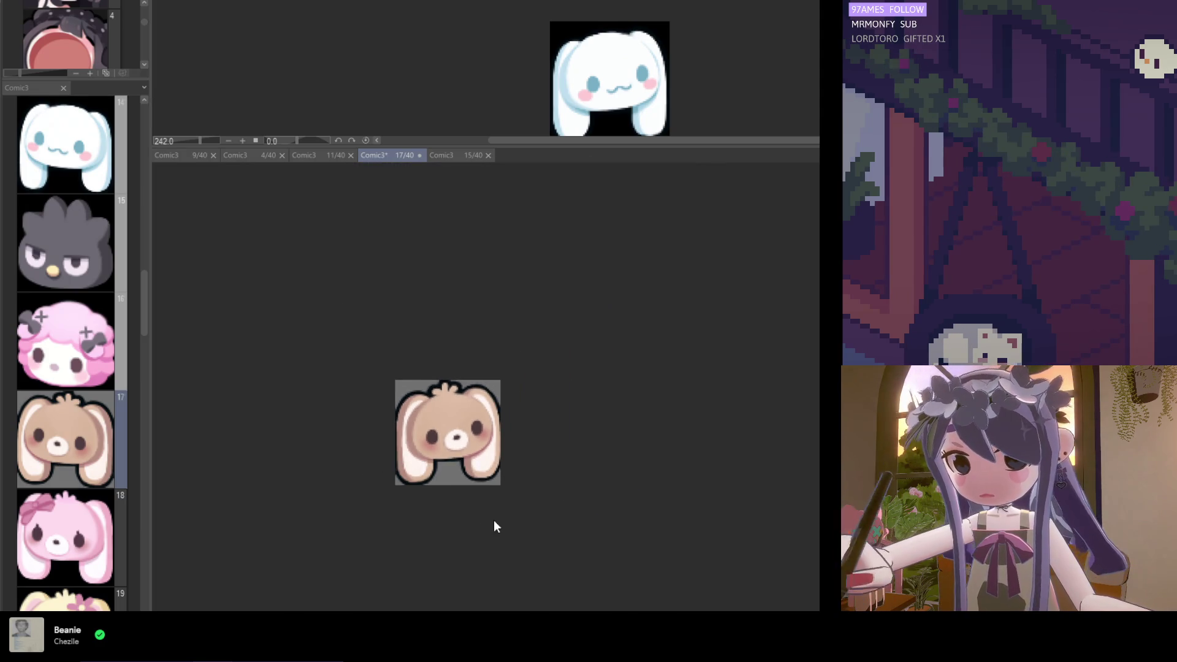
scroll(487, 469, up, 2)
scroll(465, 466, down, 2)
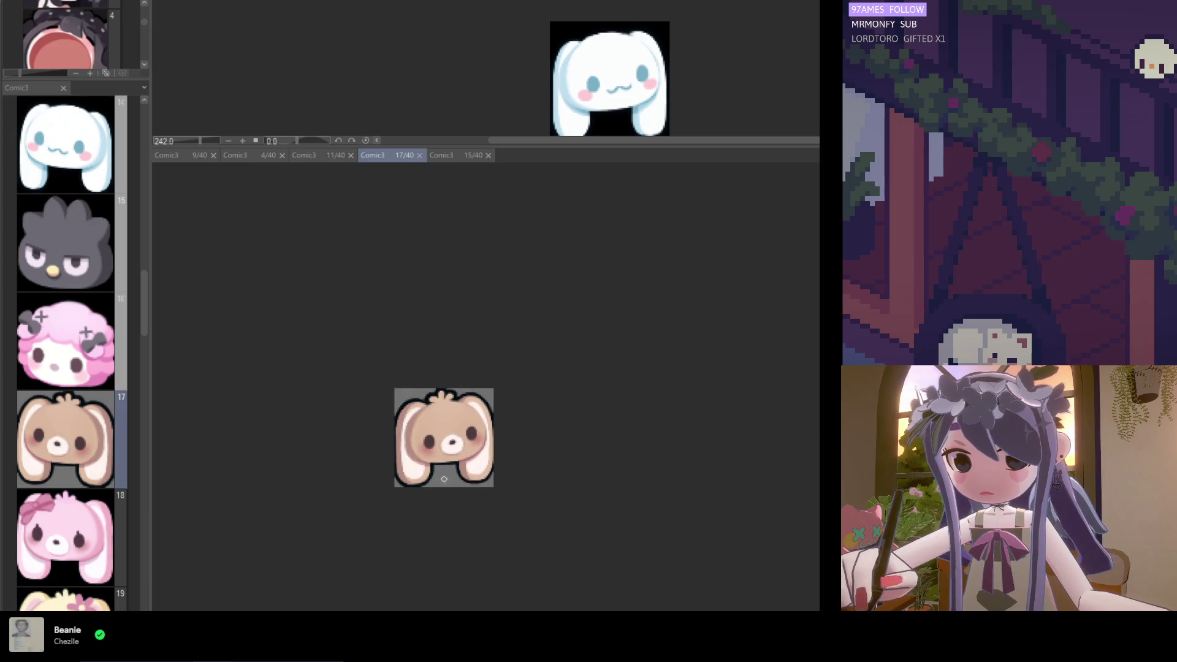
scroll(429, 461, up, 4)
scroll(428, 461, up, 2)
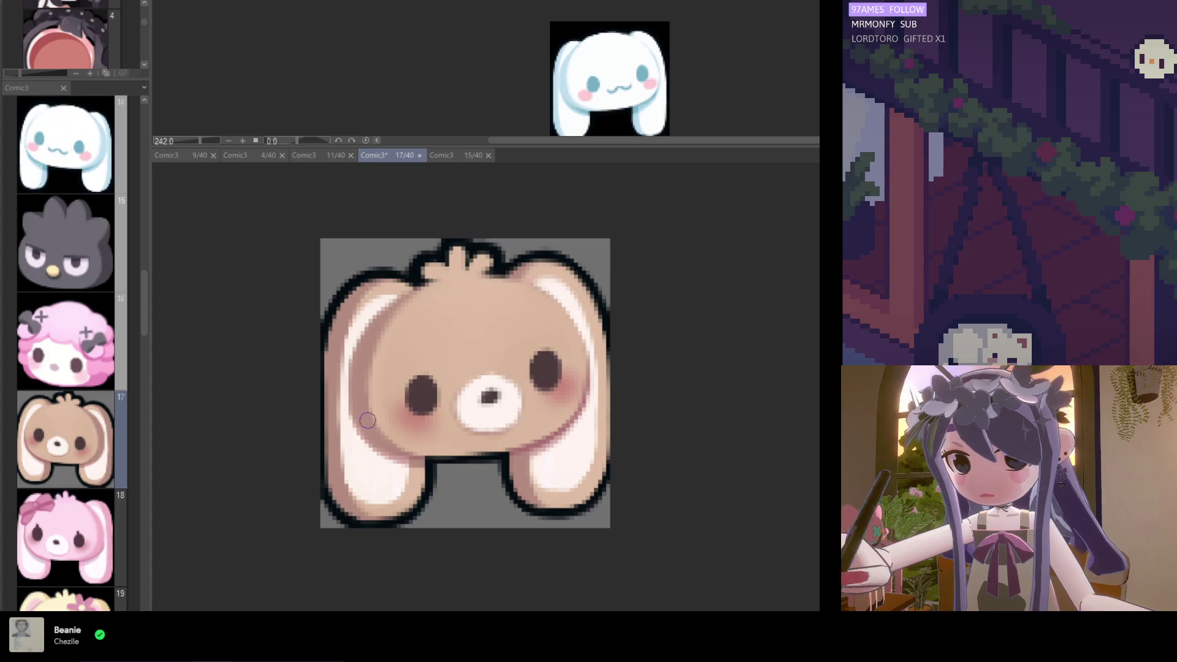
scroll(402, 419, down, 2)
scroll(404, 451, down, 1)
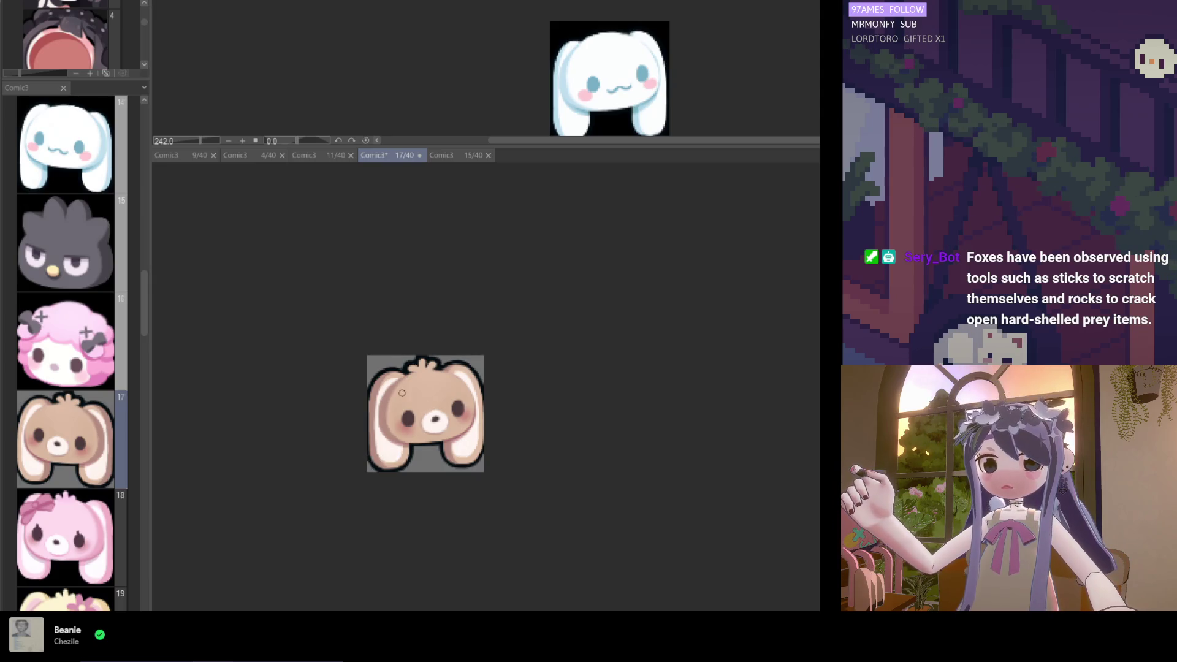
scroll(375, 469, up, 2)
scroll(399, 419, up, 1)
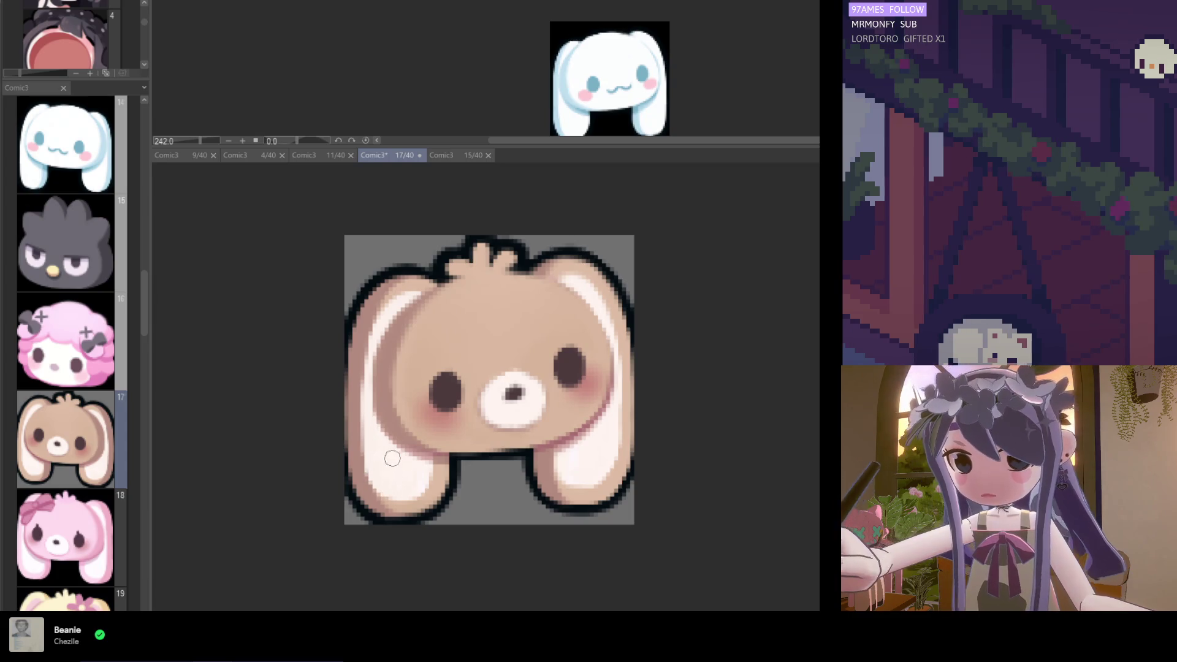
Save the emote and zoom out to preview it at small size
scroll(429, 460, down, 3)
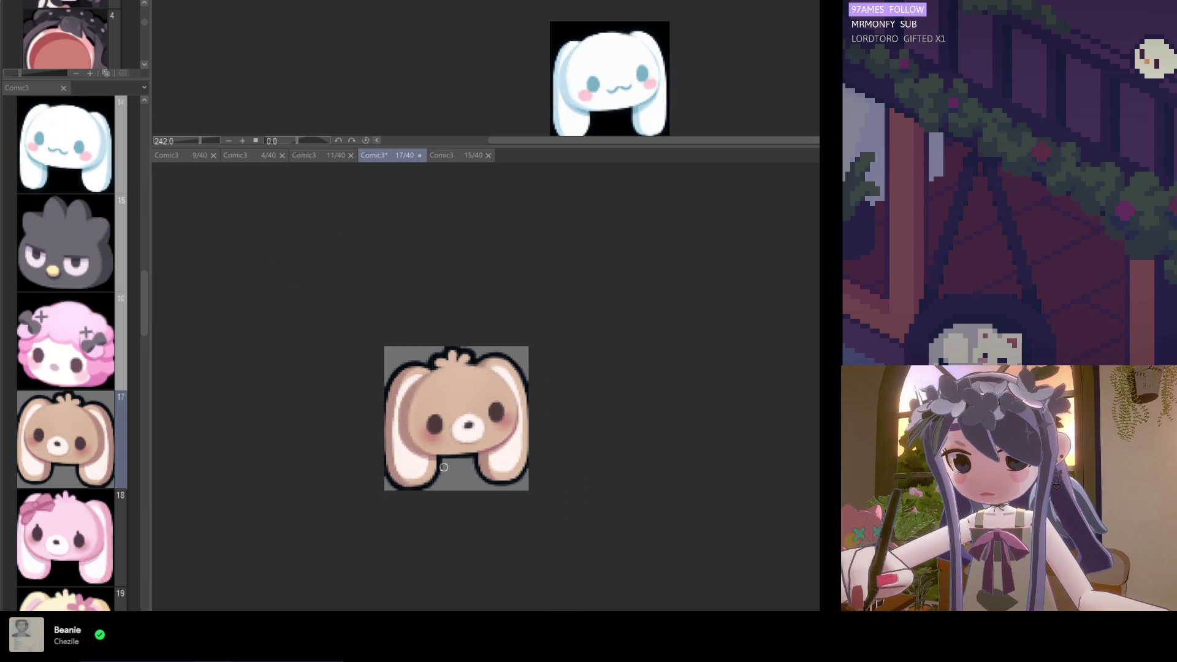
key(ctrl+s)
key(ctrl+minus)
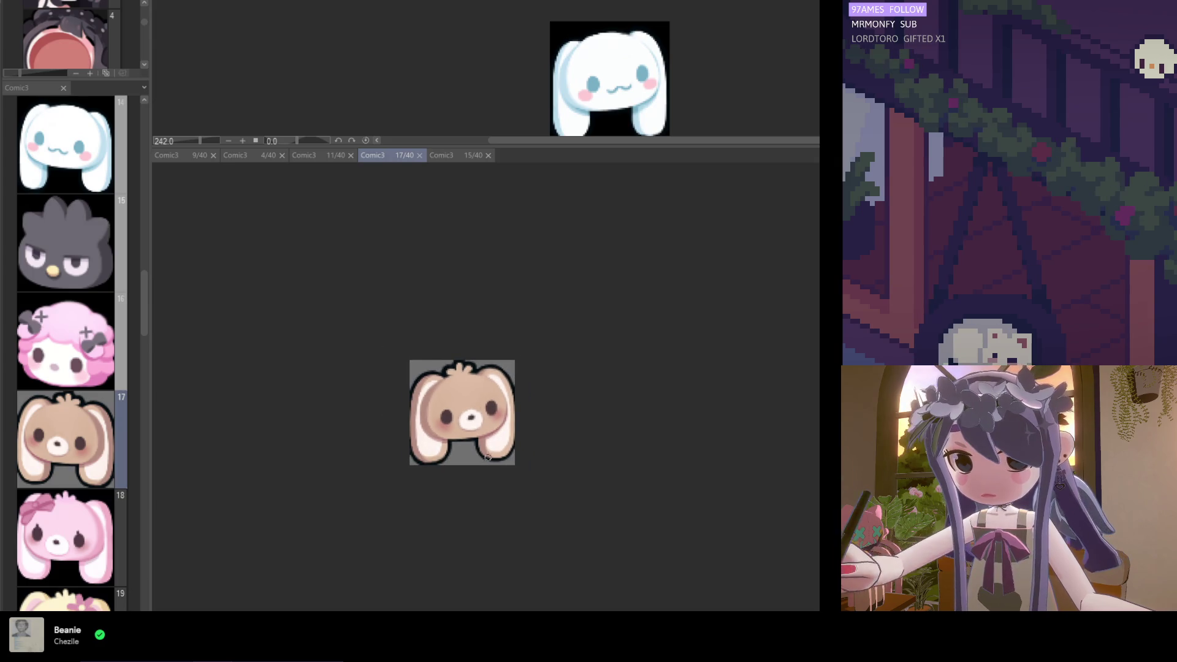
scroll(489, 456, up, 5)
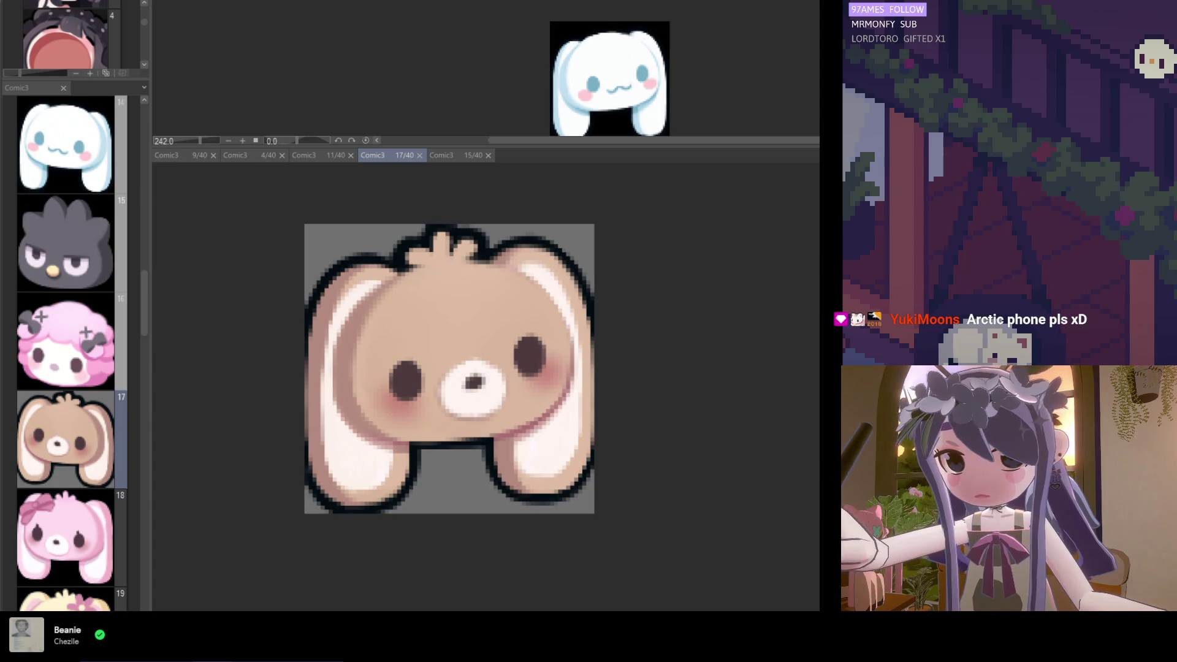
scroll(456, 438, up, 1)
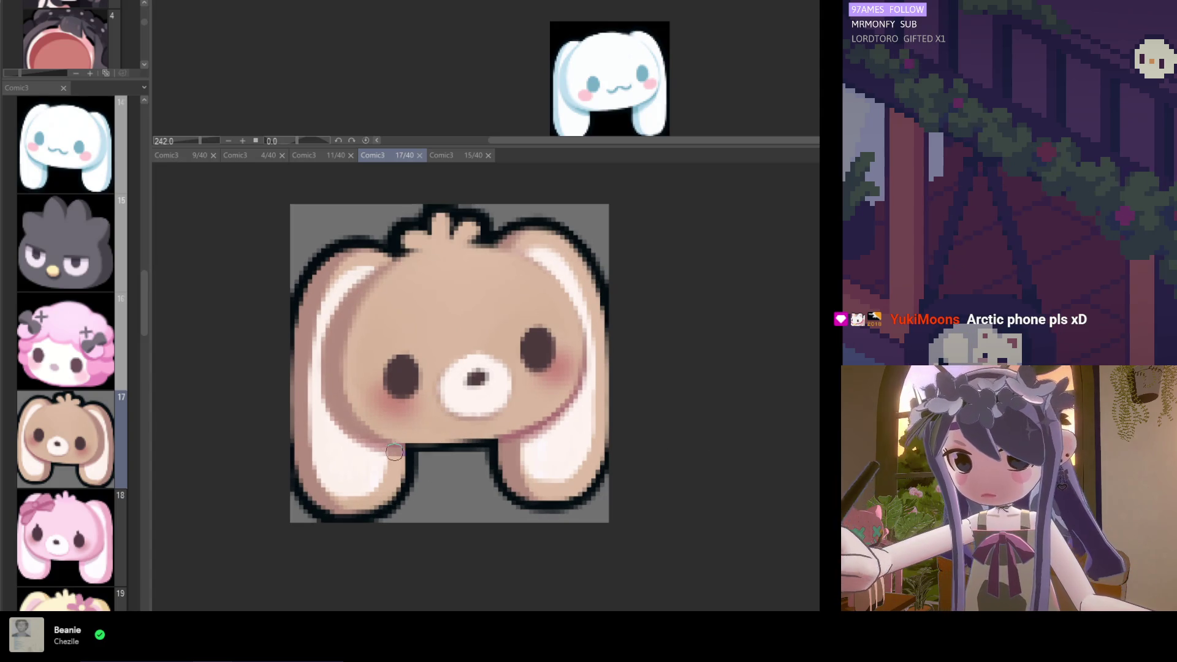
Smooth the brown bunny's chin line and retouch pixels along its left edge with the pen
drag(373, 436, 430, 441)
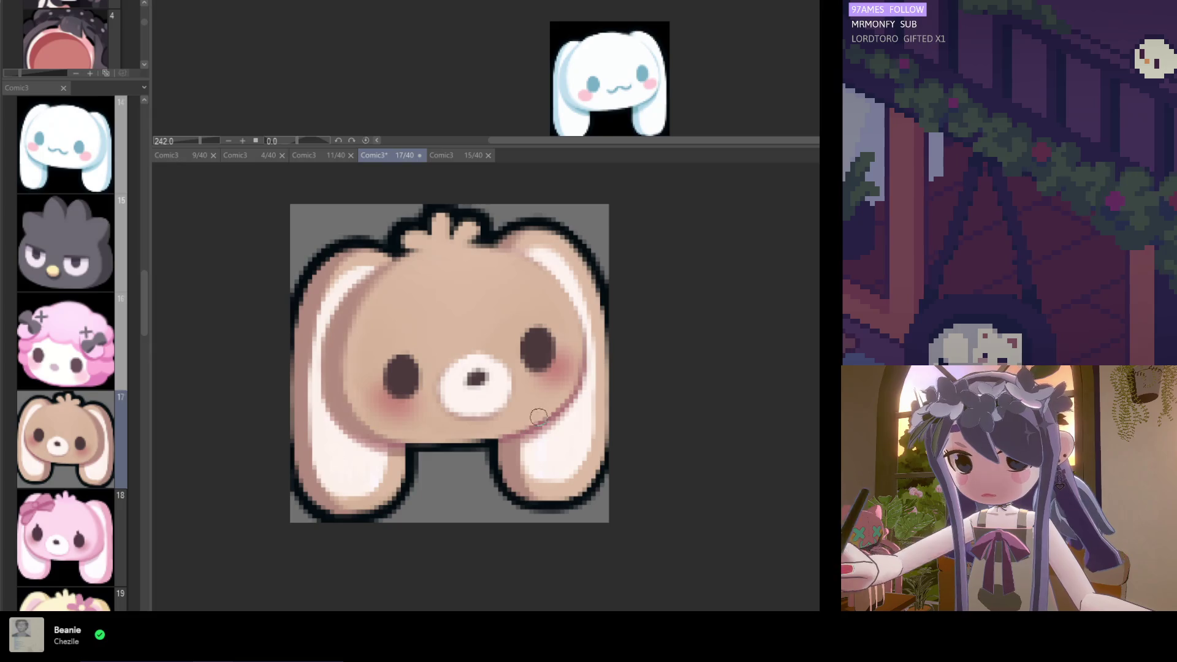
scroll(460, 454, down, 3)
scroll(484, 448, down, 2)
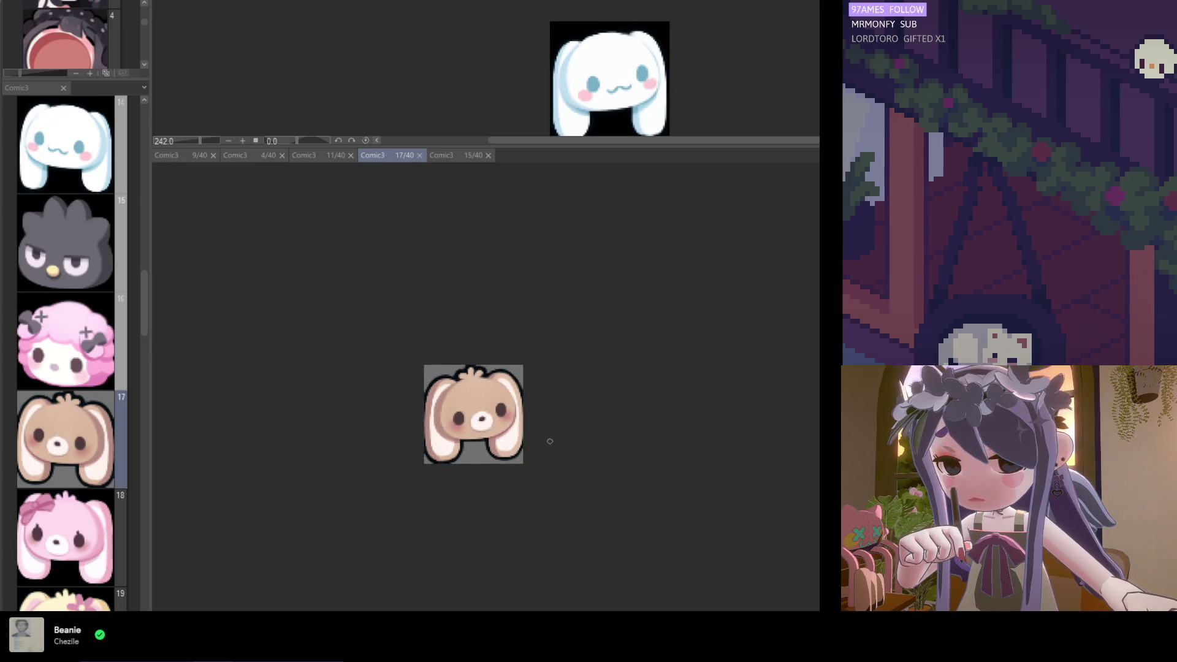
drag(498, 412, 503, 423)
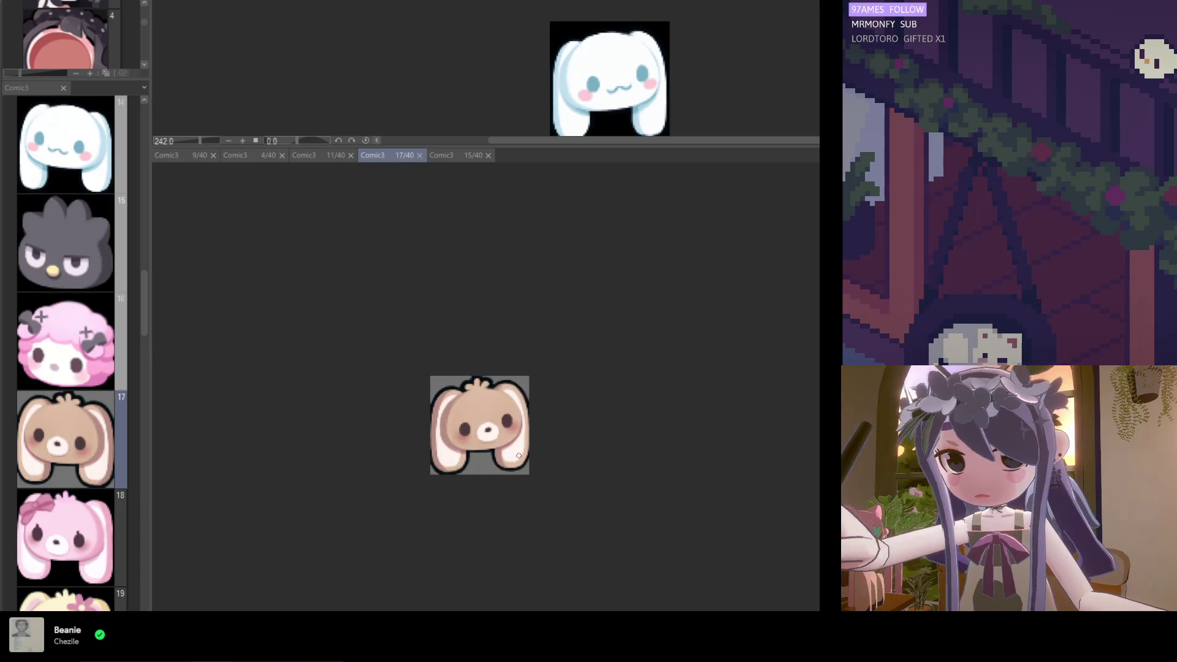
scroll(519, 455, up, 3)
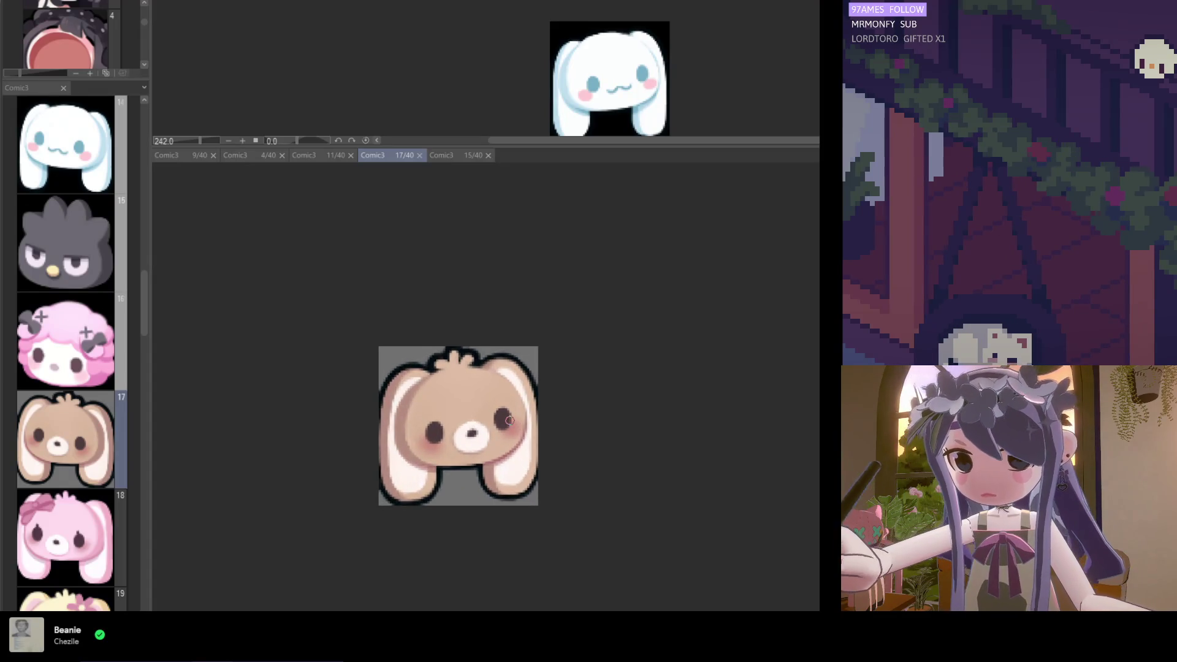
scroll(510, 420, up, 1)
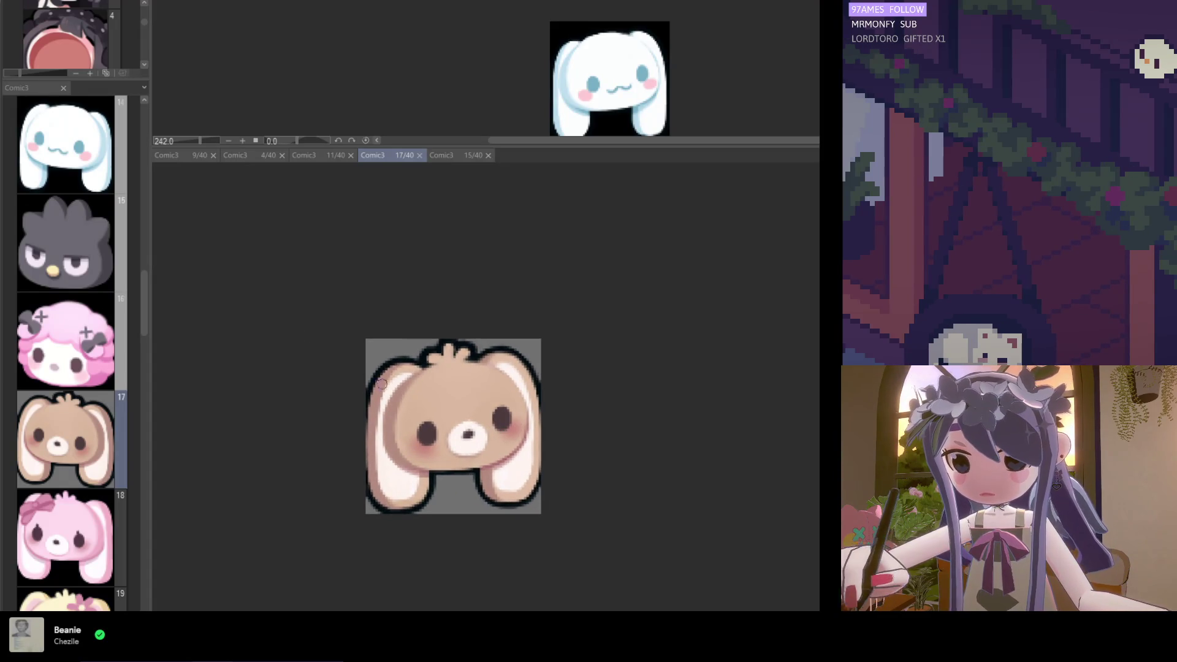
scroll(460, 380, up, 2)
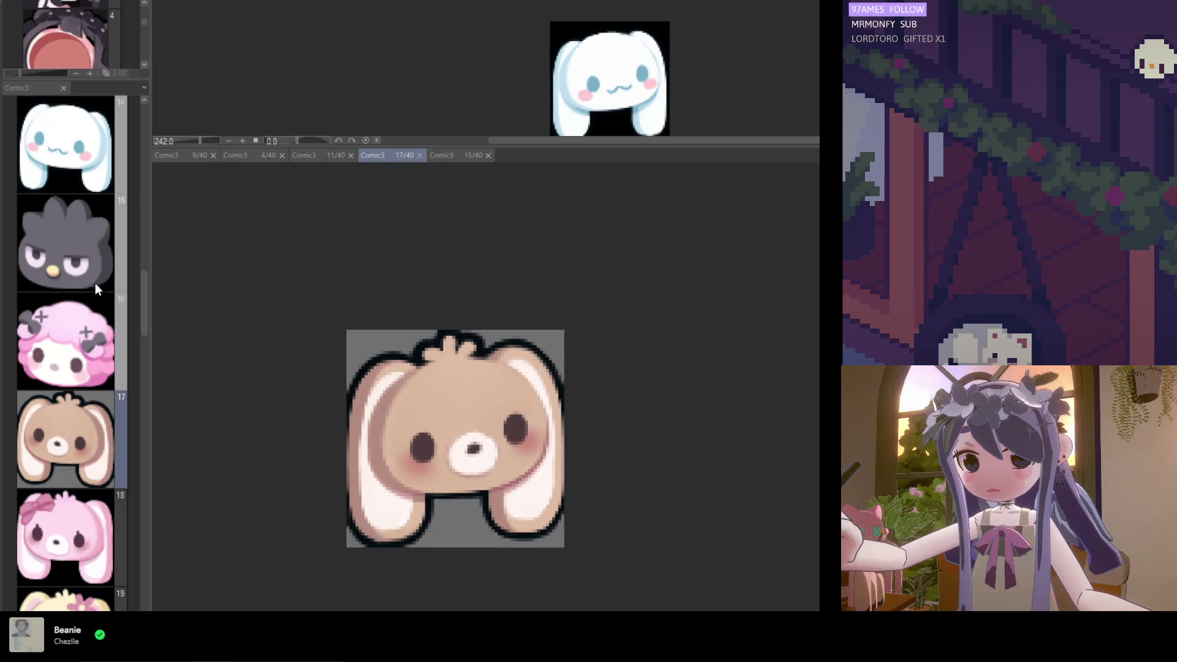
scroll(447, 381, up, 2)
scroll(590, 380, left, 4)
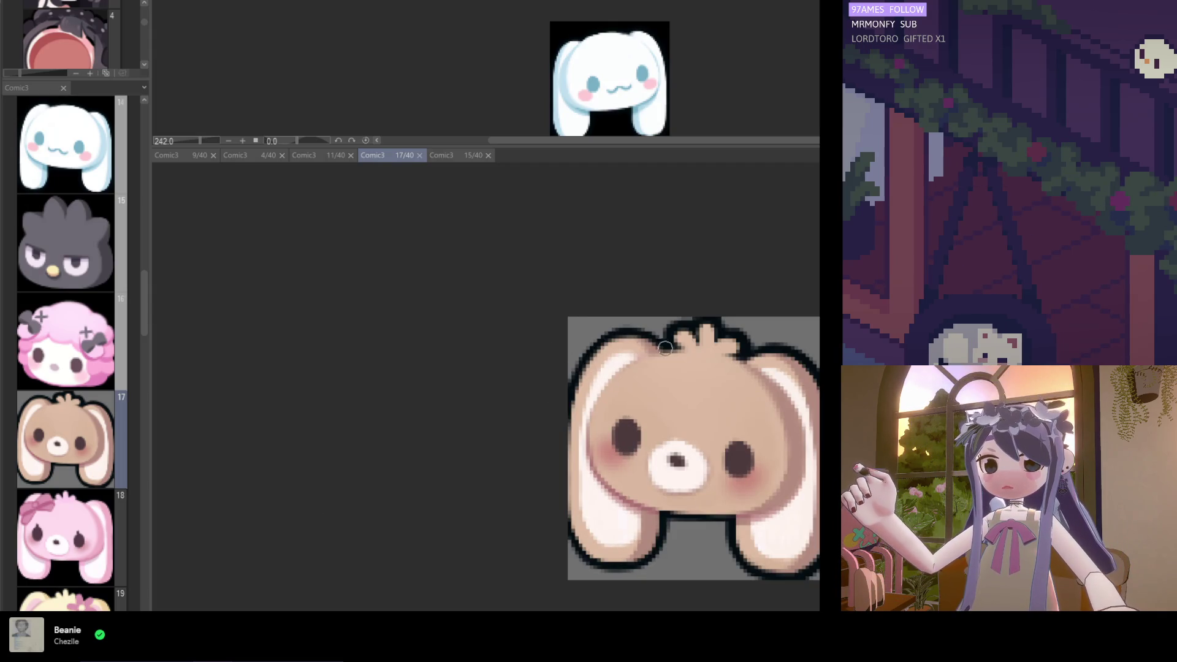
drag(665, 350, 611, 392)
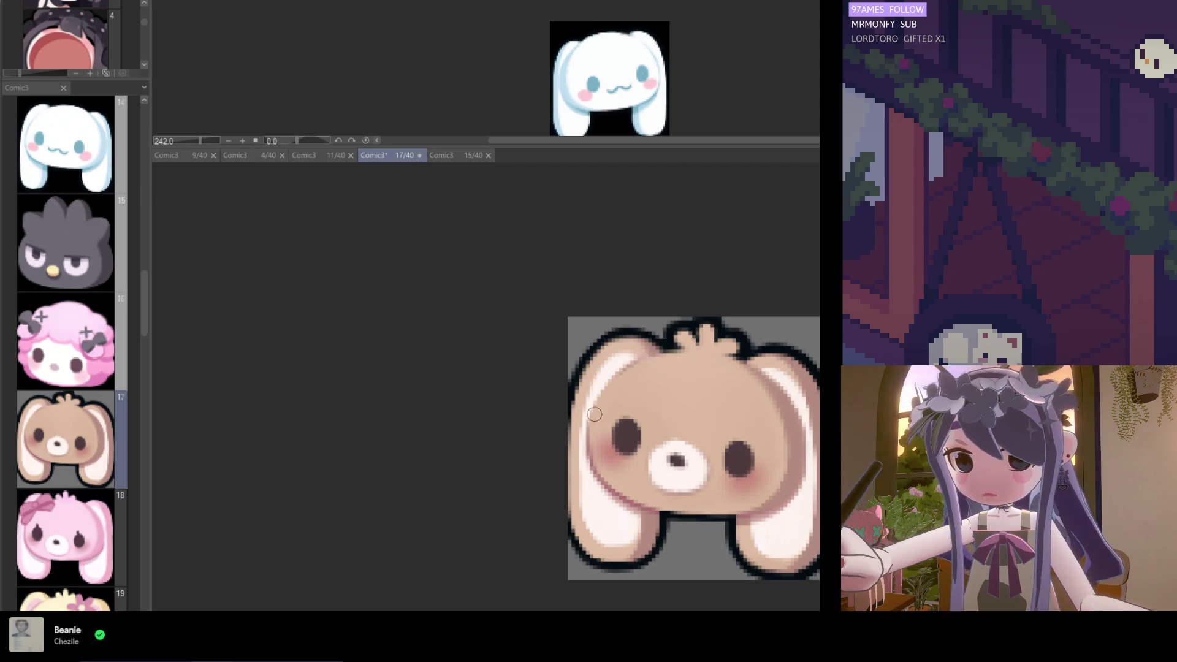
Fill the grey background layer behind the bunny with black
scroll(582, 462, down, 3)
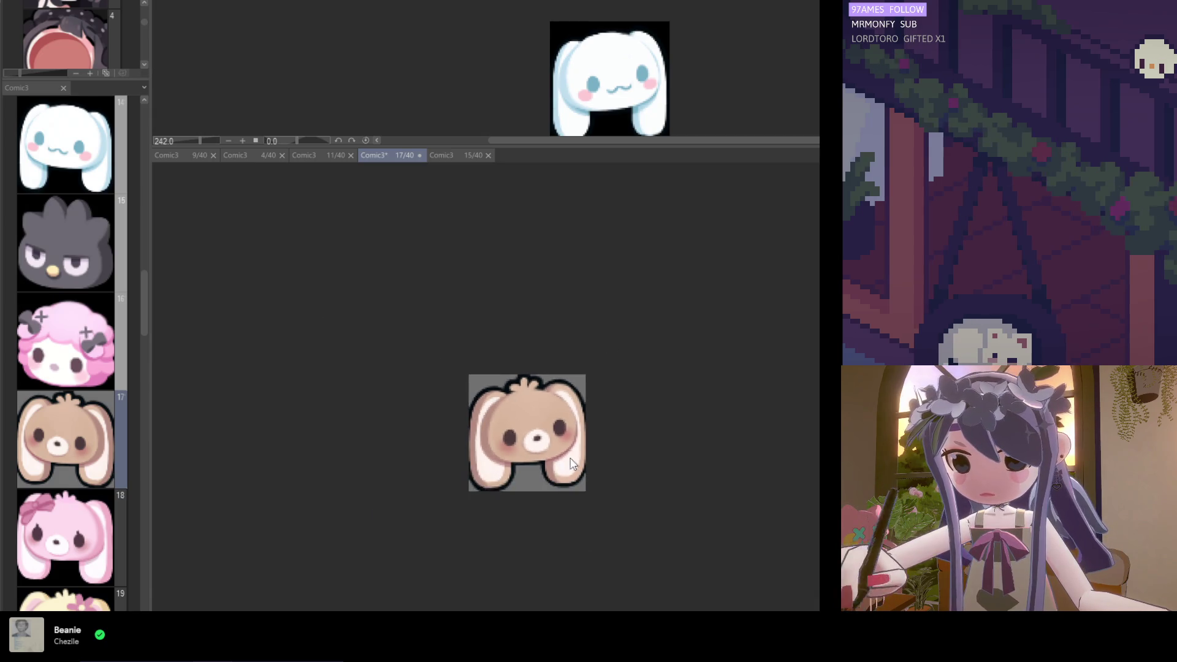
scroll(513, 447, down, 2)
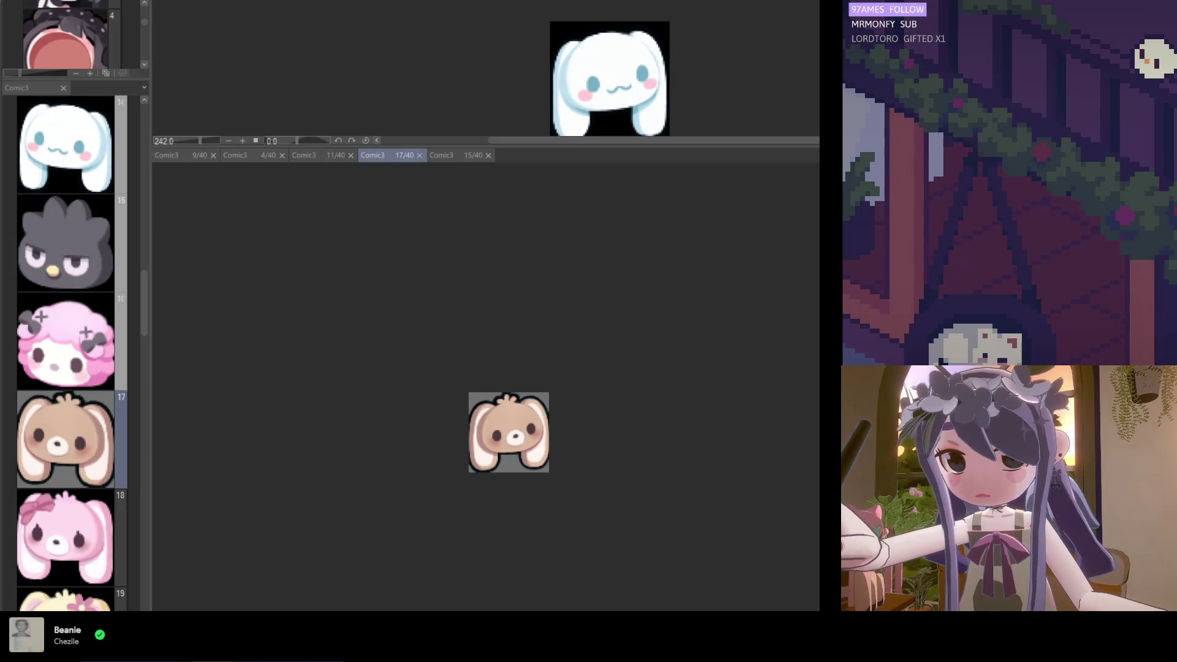
key(alt+BackSpace)
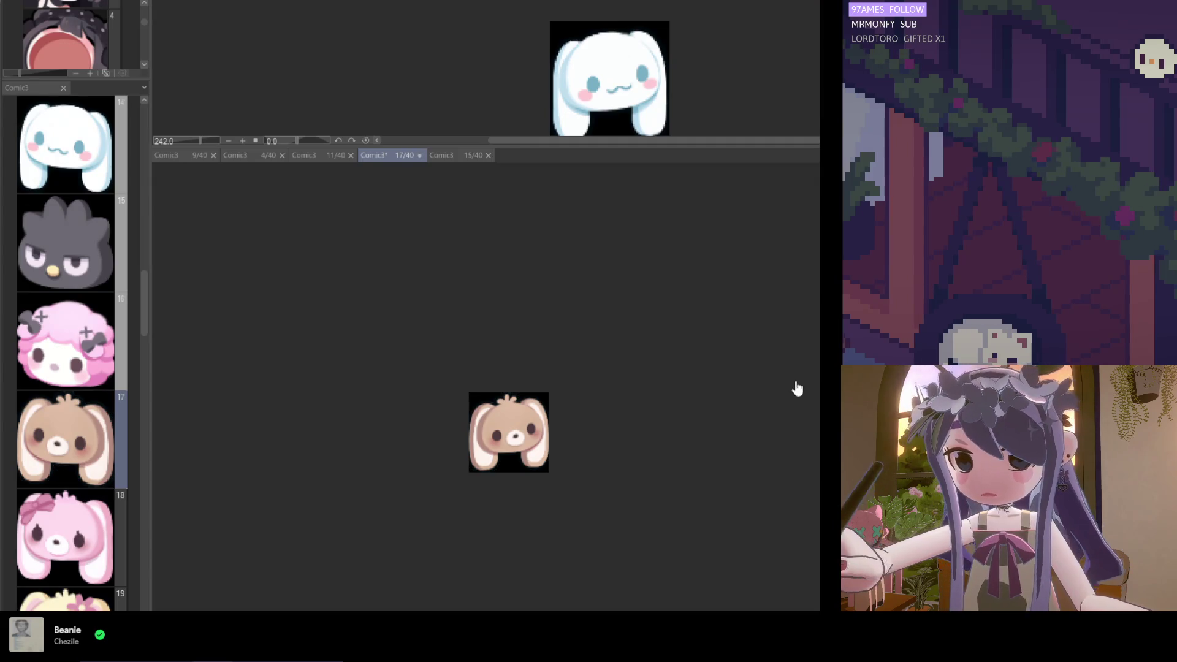
drag(147, 300, 146, 321)
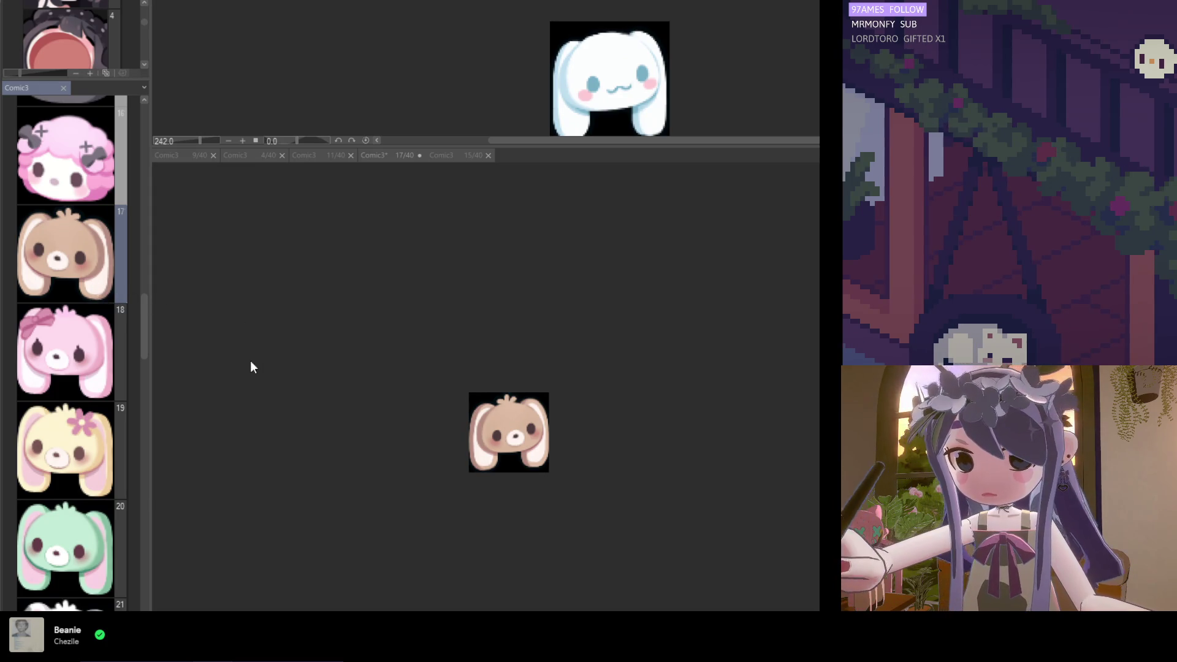
Inspect the bunny, close the 17/40 page tab, and paste a duplicate bunny page
scroll(506, 451, up, 6)
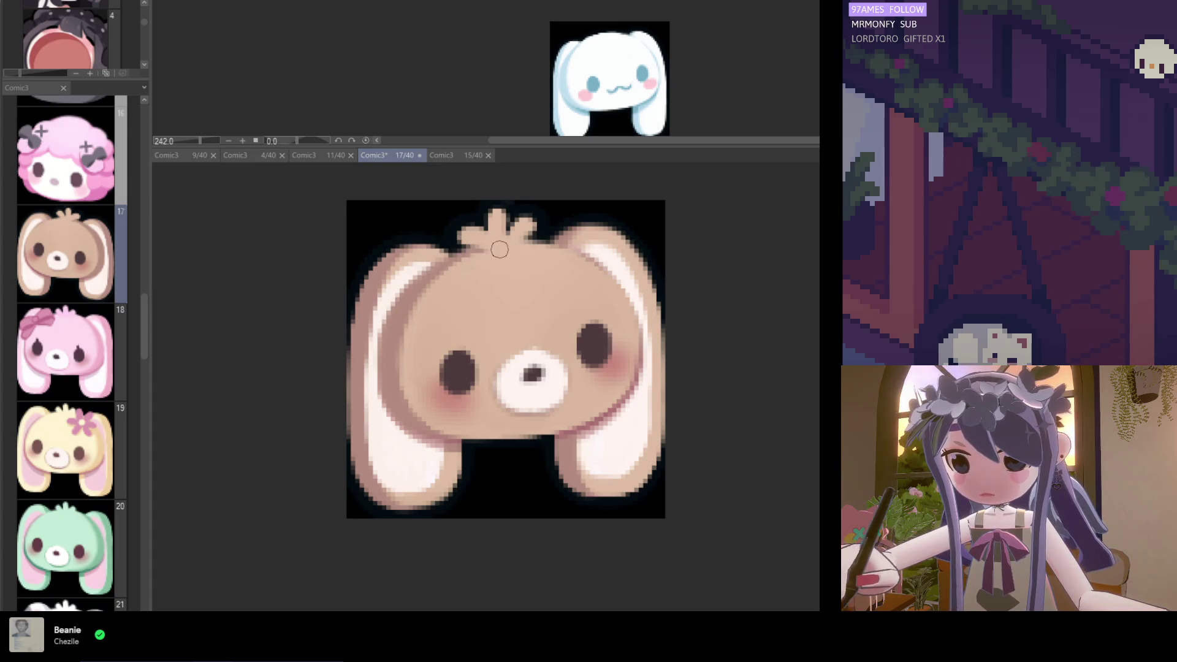
scroll(473, 279, left, 5)
scroll(473, 429, down, 5)
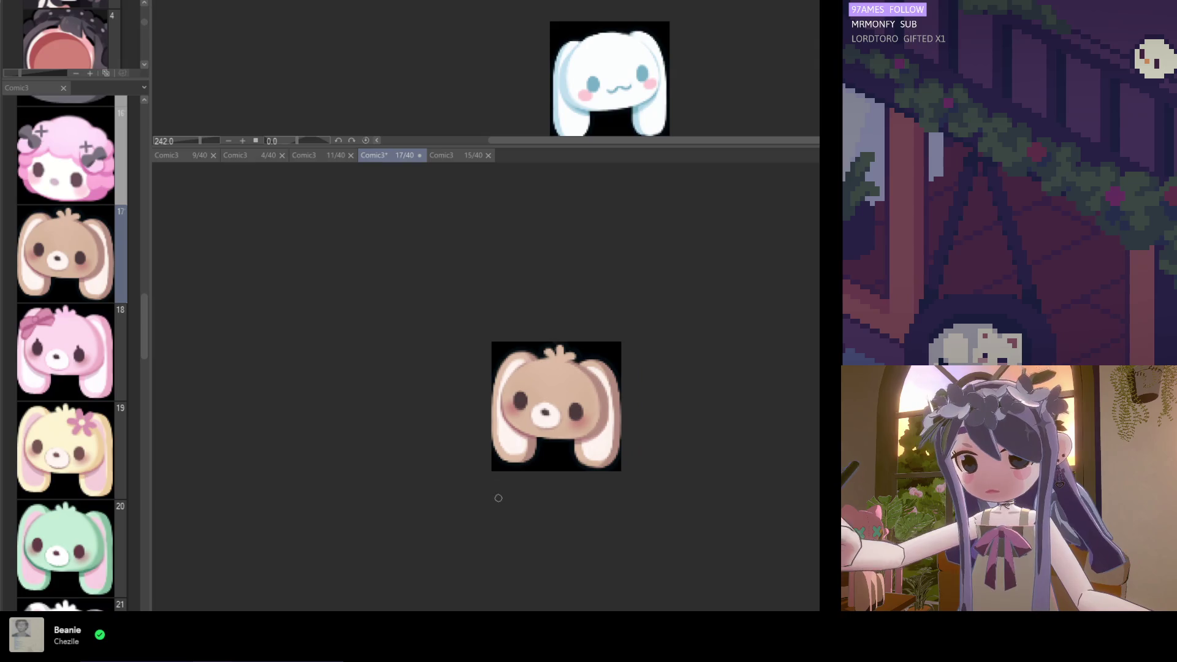
scroll(556, 394, up, 4)
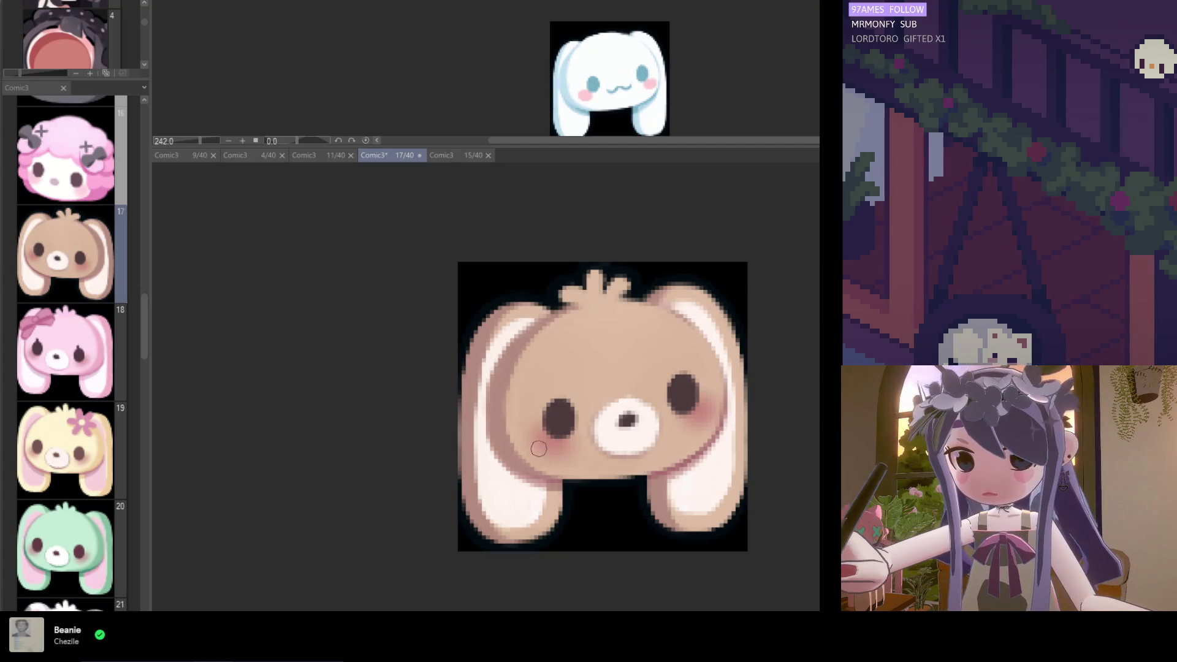
scroll(558, 361, down, 5)
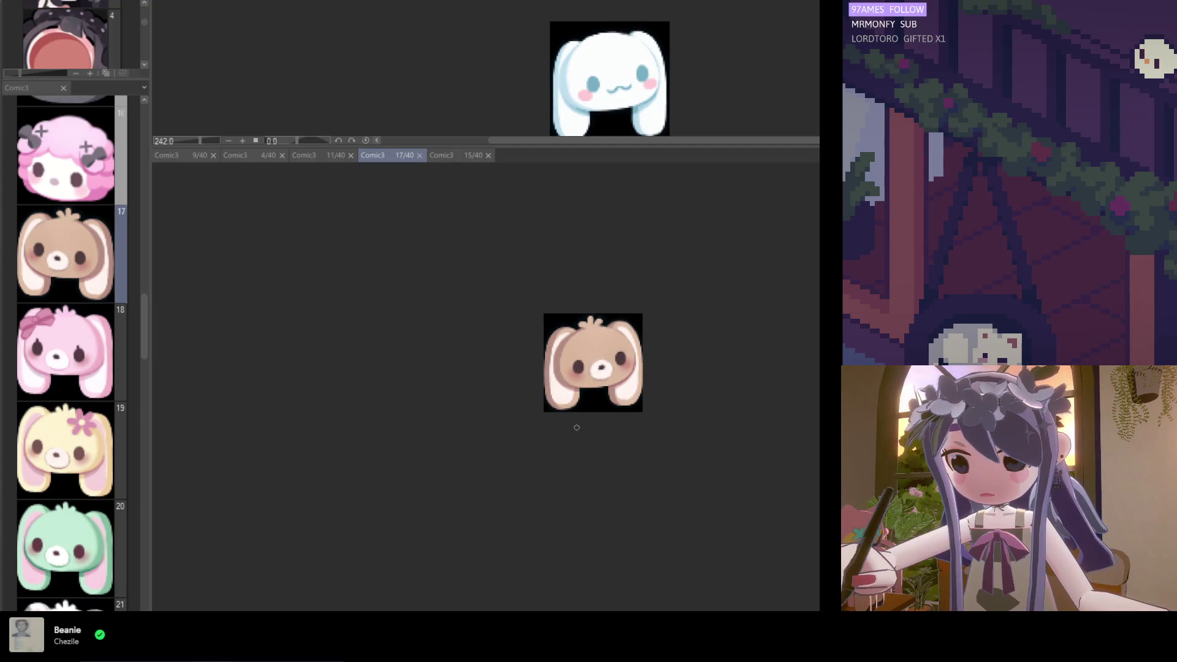
scroll(575, 426, down, 2)
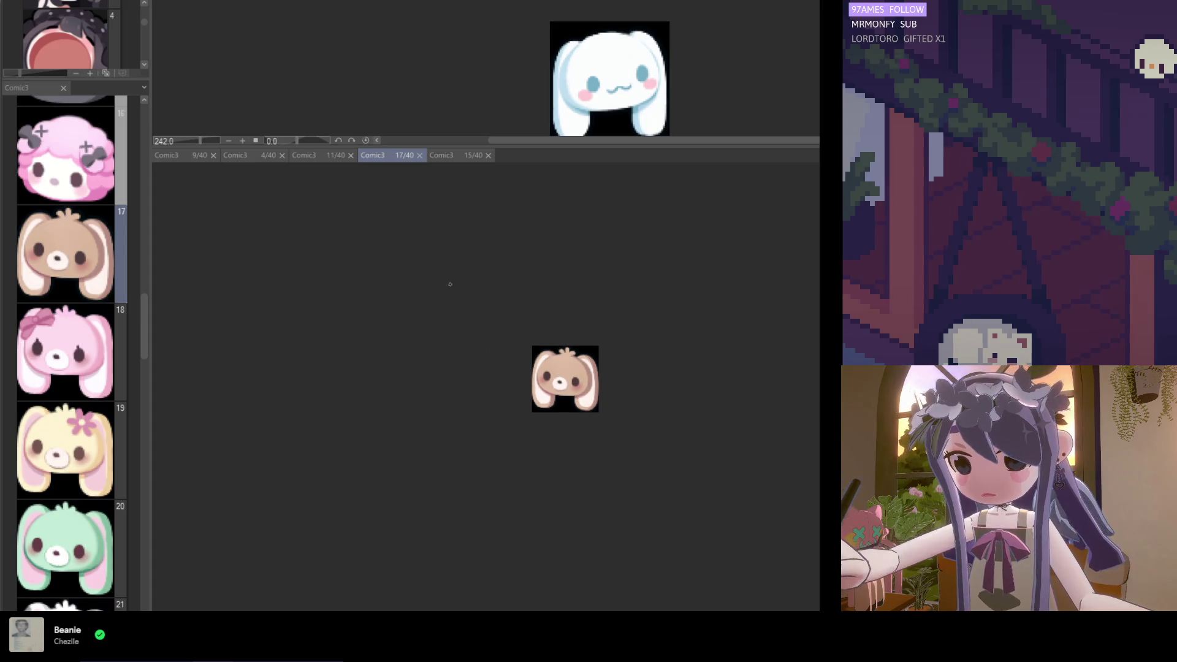
click(419, 155)
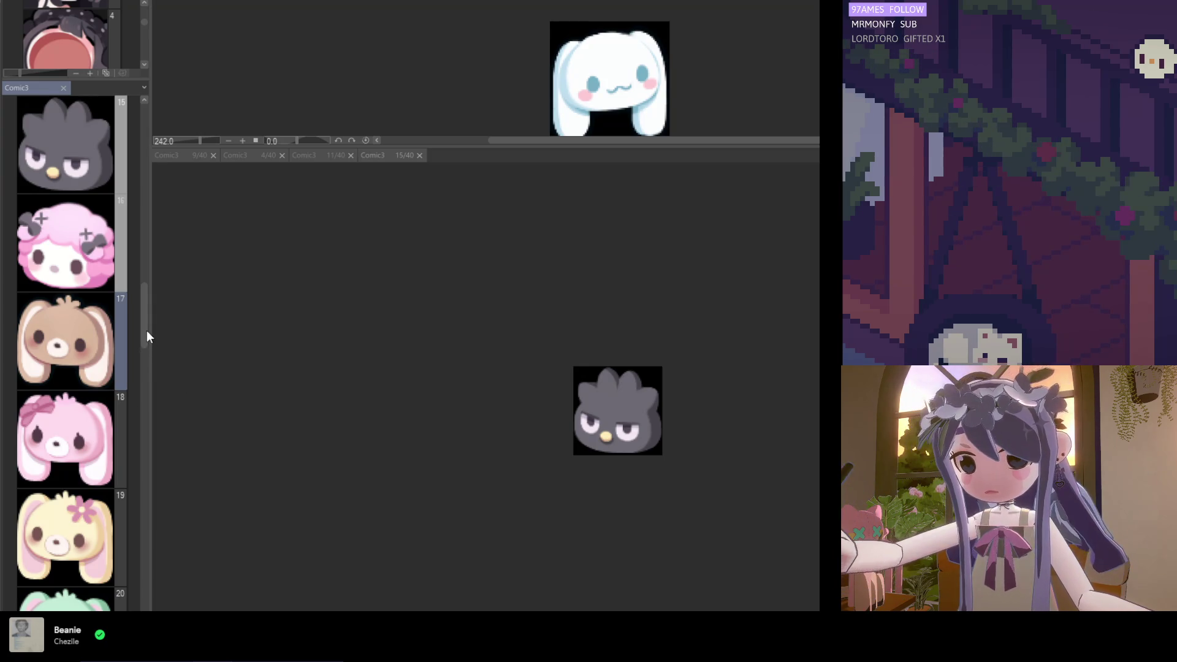
key(ctrl+v)
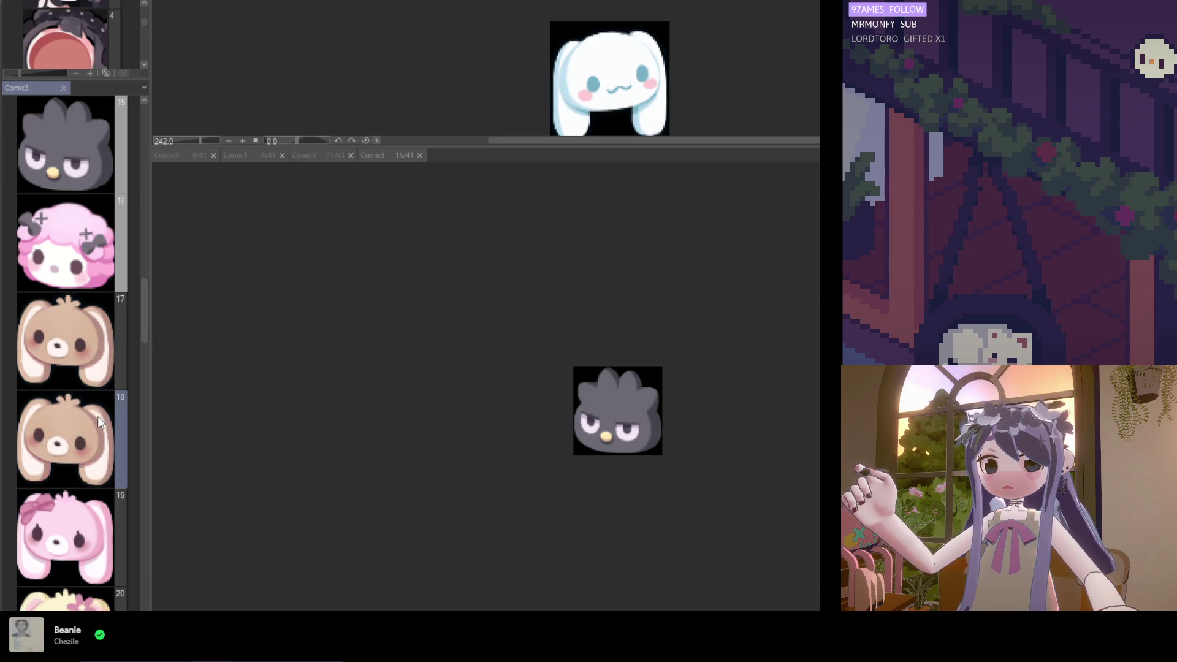
Open the brown bunny page from the page list and save it
double_click(89, 348)
scroll(597, 395, up, 5)
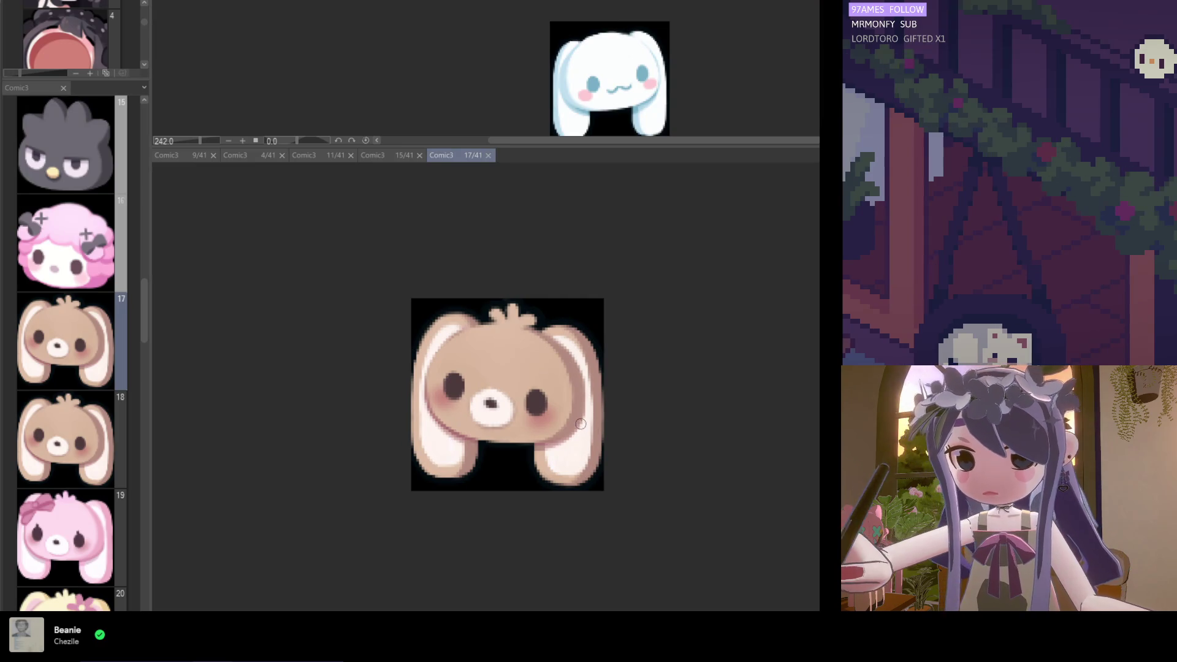
scroll(595, 411, up, 1)
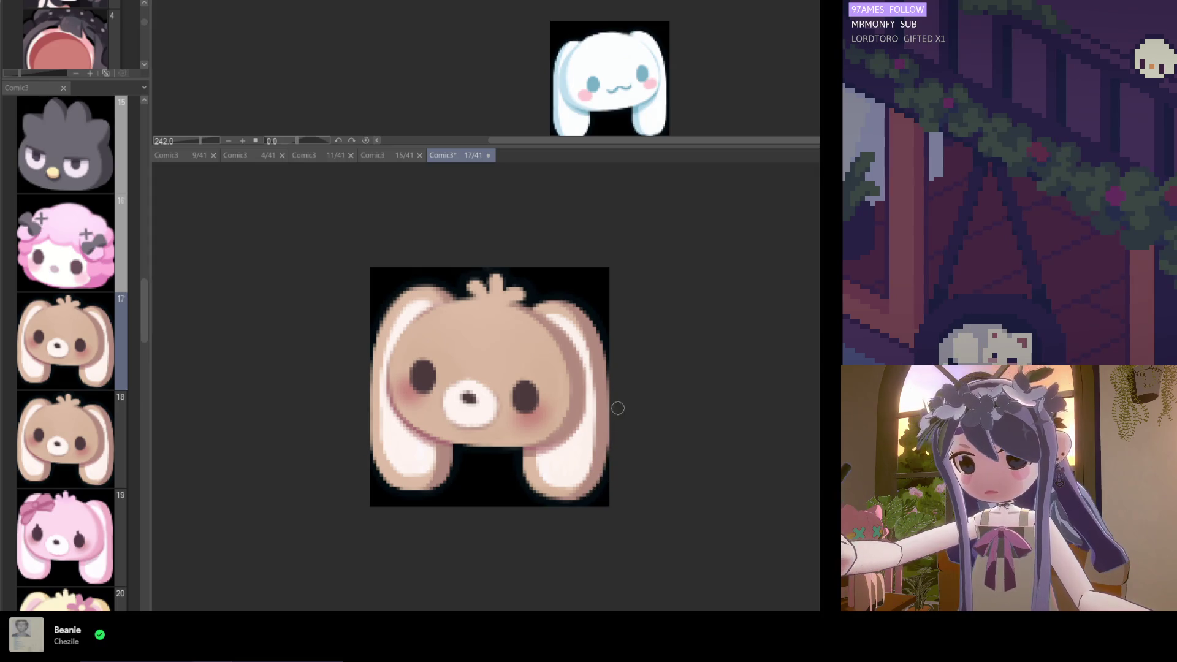
key(ctrl+s)
Smooth the edge of the bunny's right ear, save, and close the page
scroll(582, 368, down, 3)
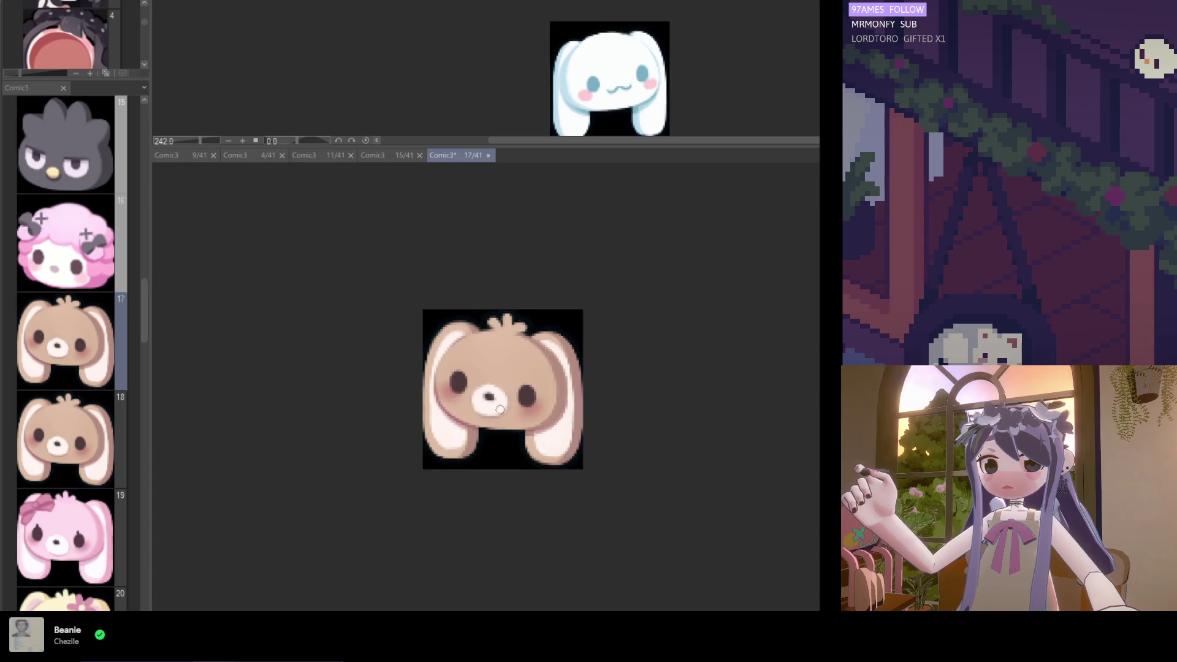
scroll(508, 423, up, 4)
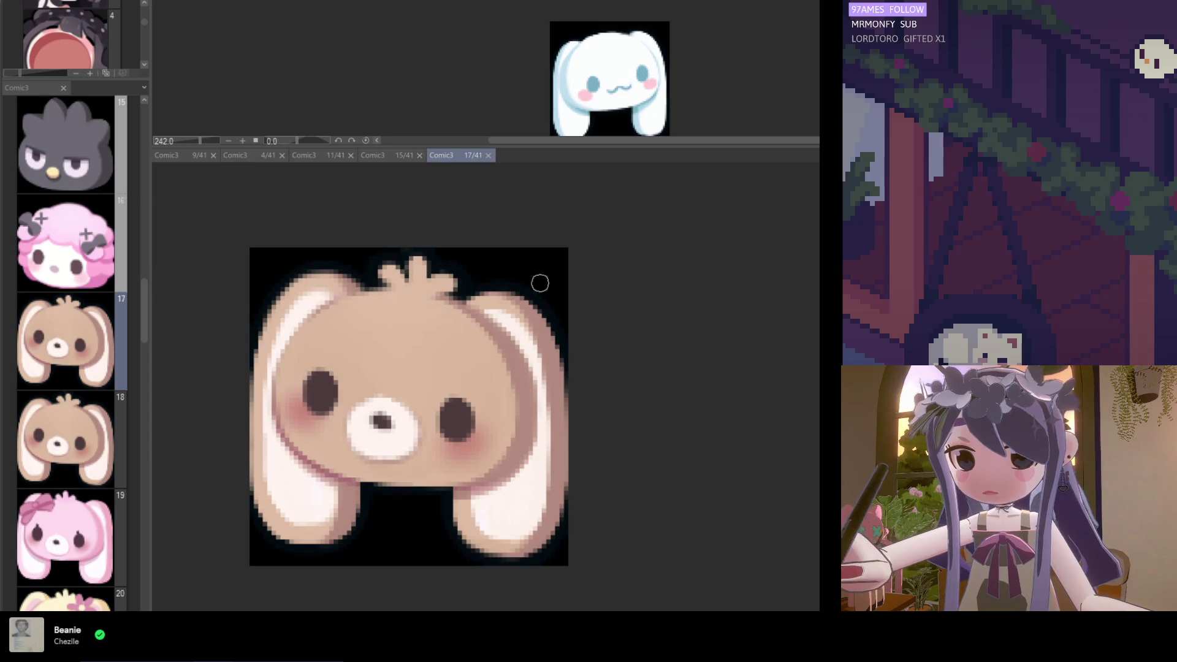
mouse_move(542, 399)
mouse_down()
mouse_move(537, 356)
mouse_move(549, 397)
mouse_up()
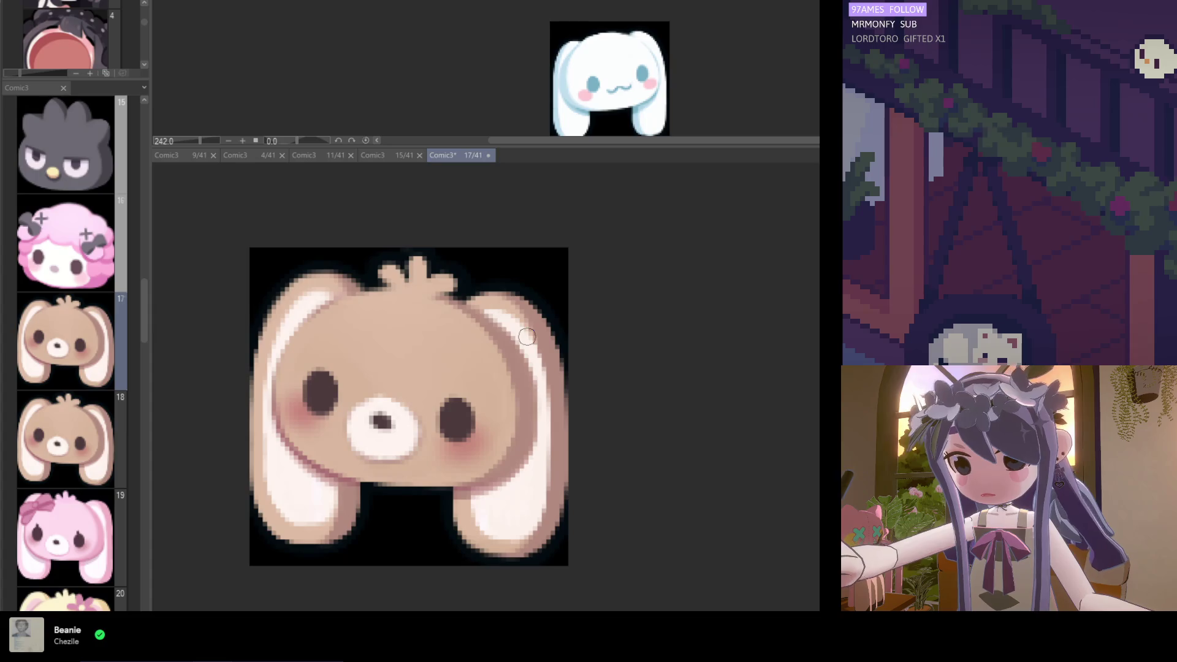
scroll(528, 337, down, 5)
scroll(471, 411, up, 4)
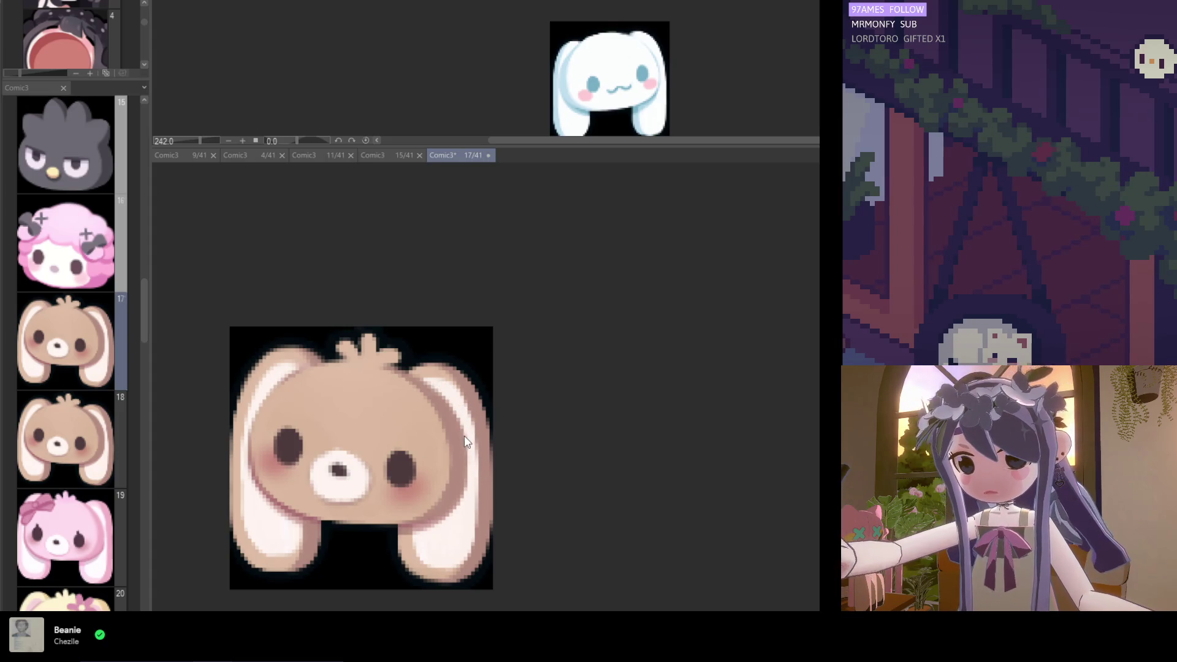
scroll(485, 415, down, 2)
key(ctrl+s)
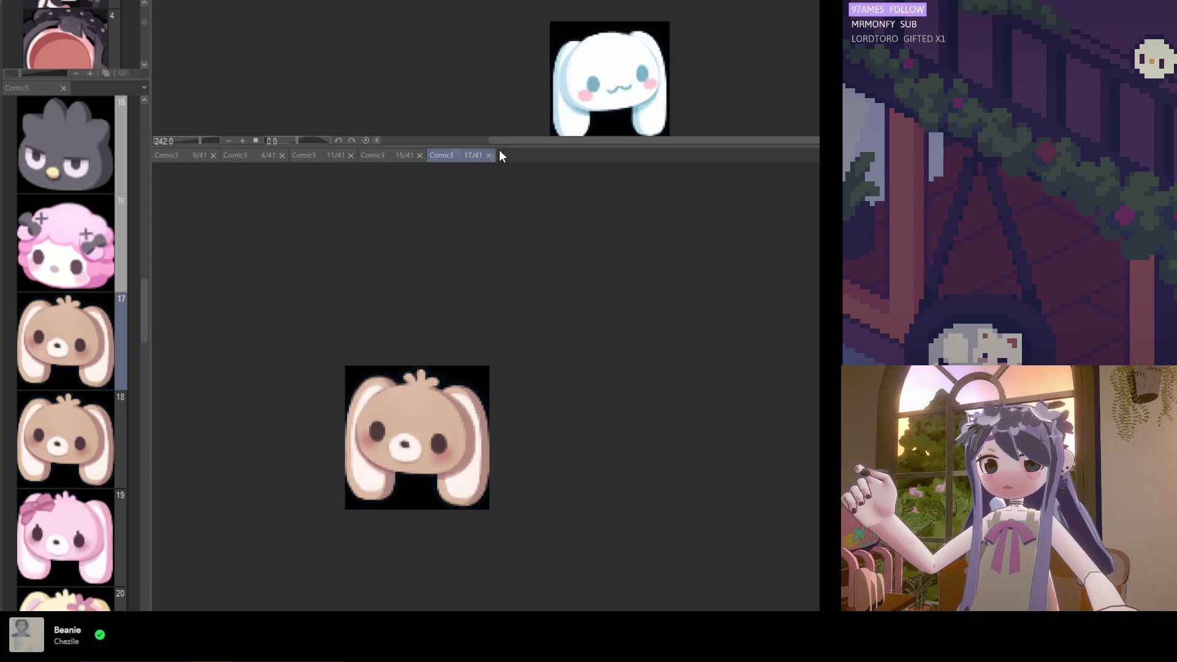
click(489, 156)
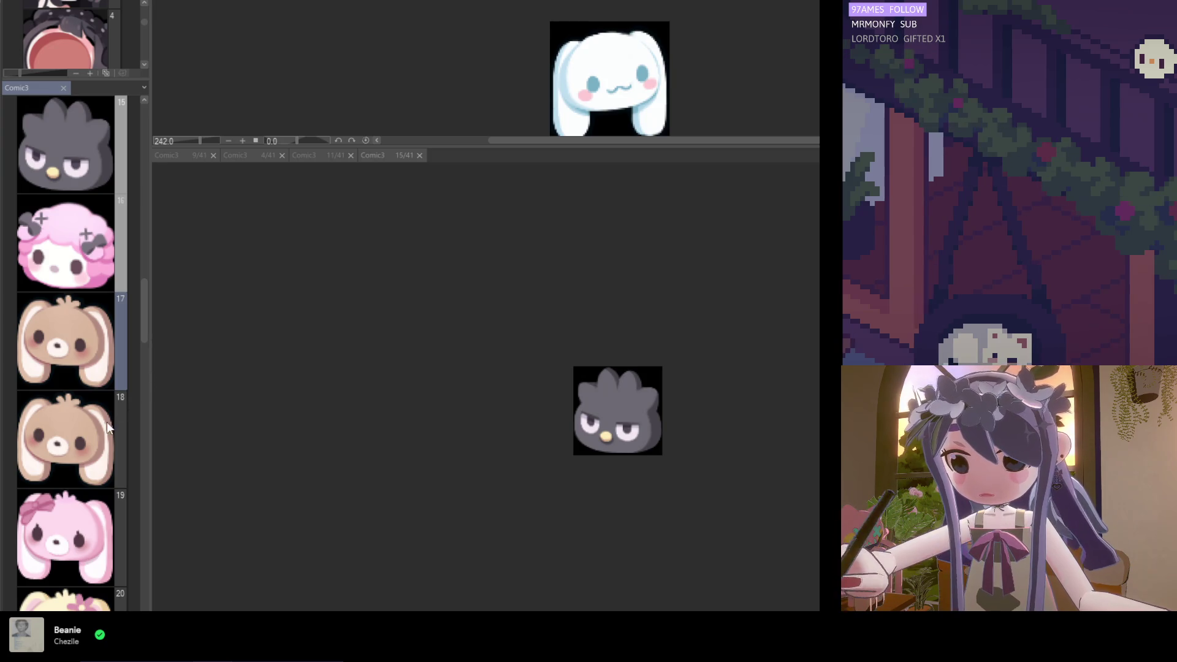
Duplicate the brown bunny page again, then delete the extra copy
key(ctrl+shift+d)
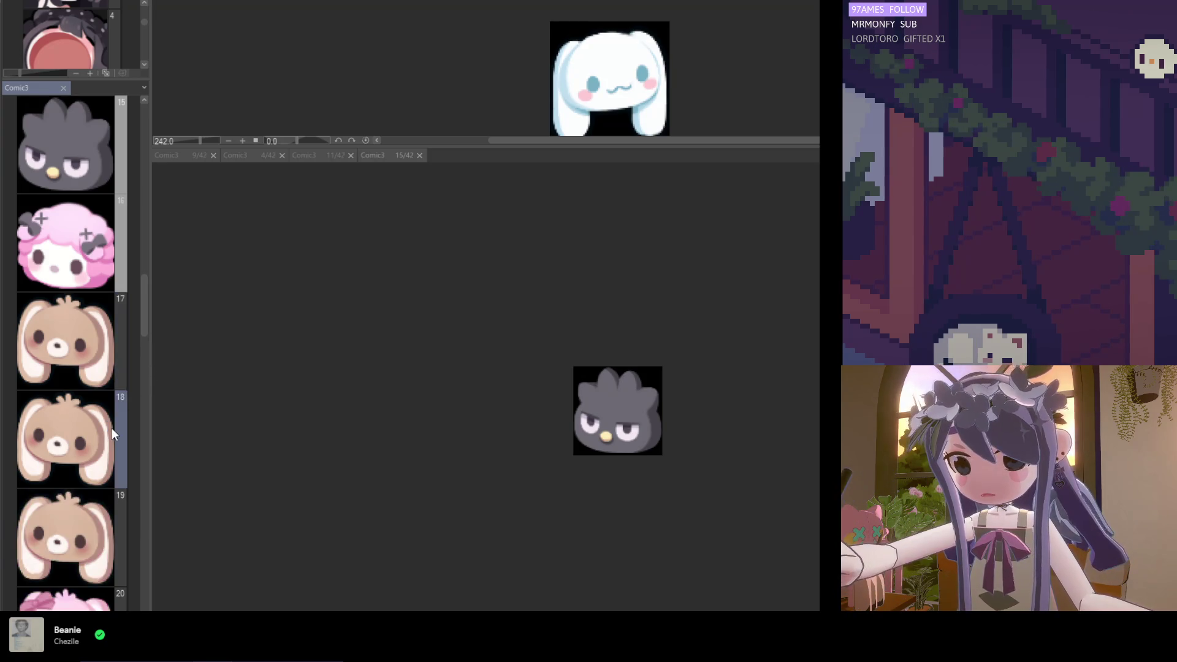
click(90, 532)
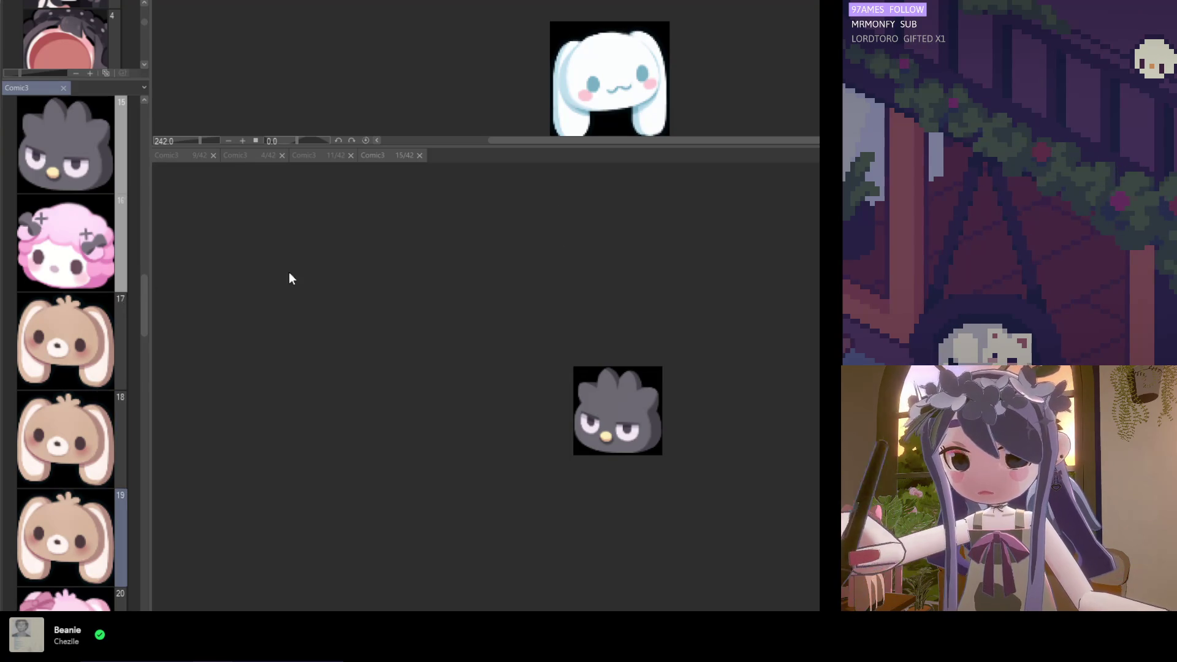
key(Delete)
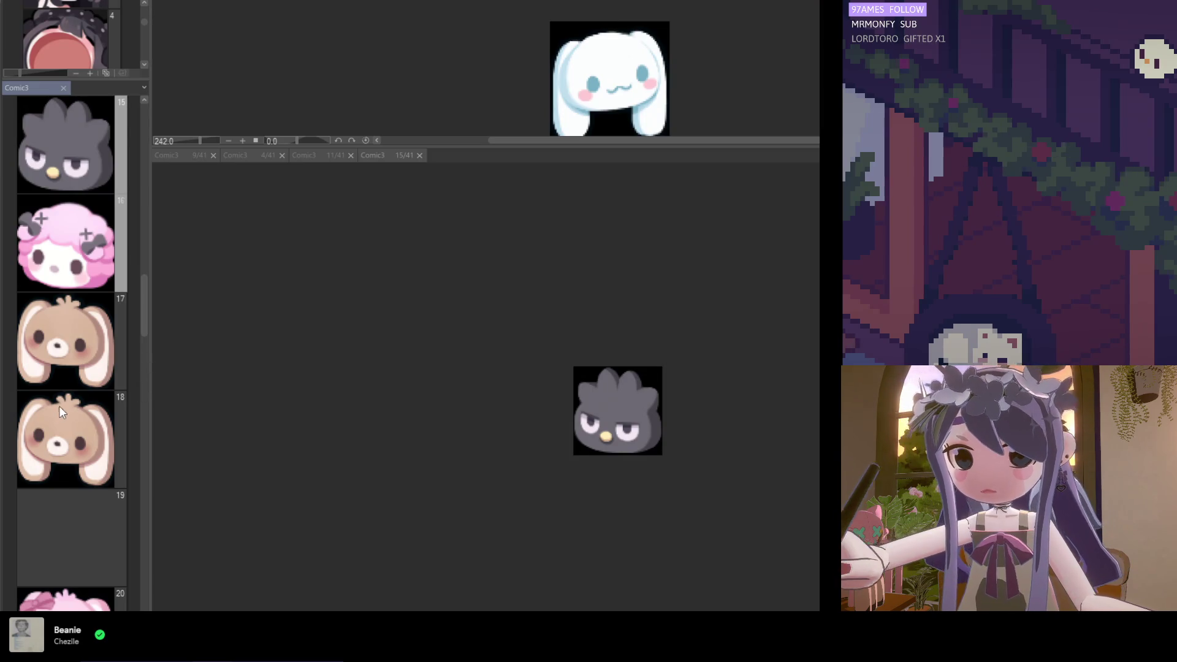
Drag the duplicate brown bunny page down to page 20, just before the green bunny
scroll(84, 234, down, 3)
click(84, 235)
drag(84, 235, 74, 521)
double_click(74, 517)
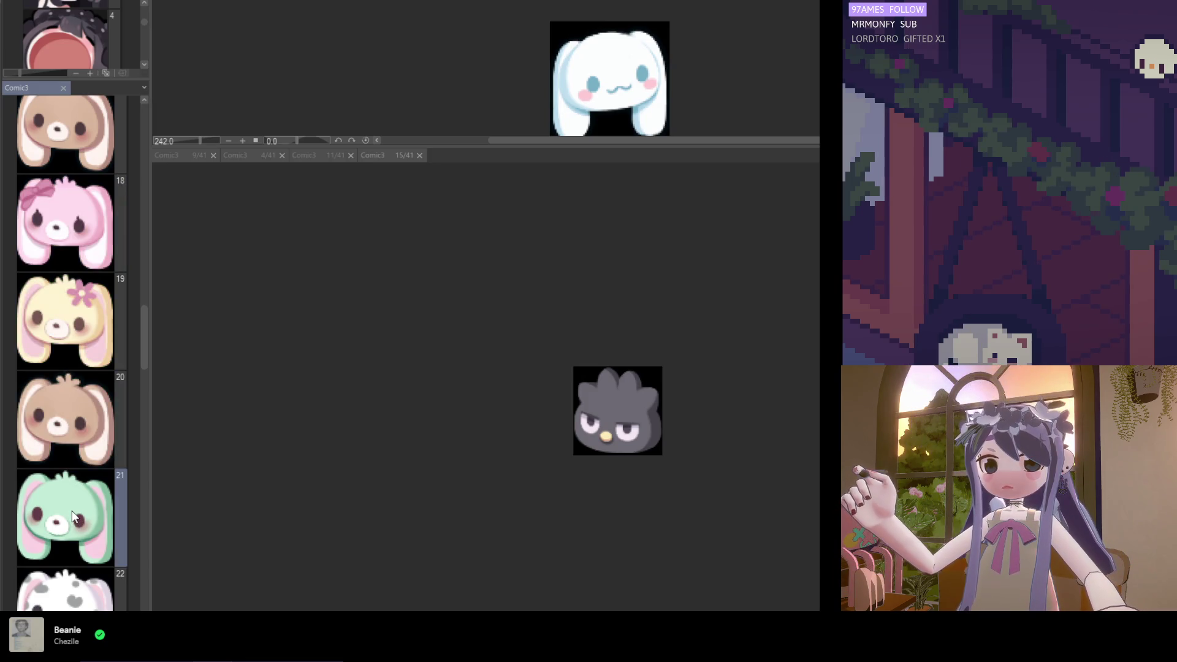
Save and close the green bunny page, then paint the page 20 bunny's face and ear edges mint
key(ctrl+s)
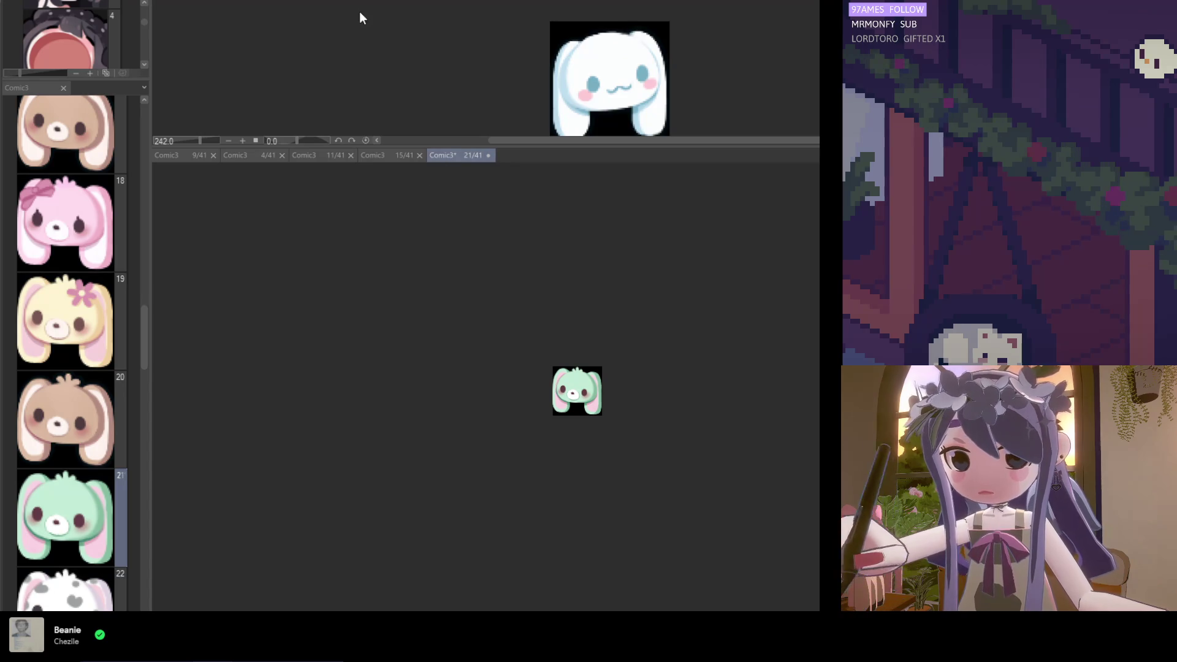
key(ctrl+w)
scroll(586, 67, up, 5)
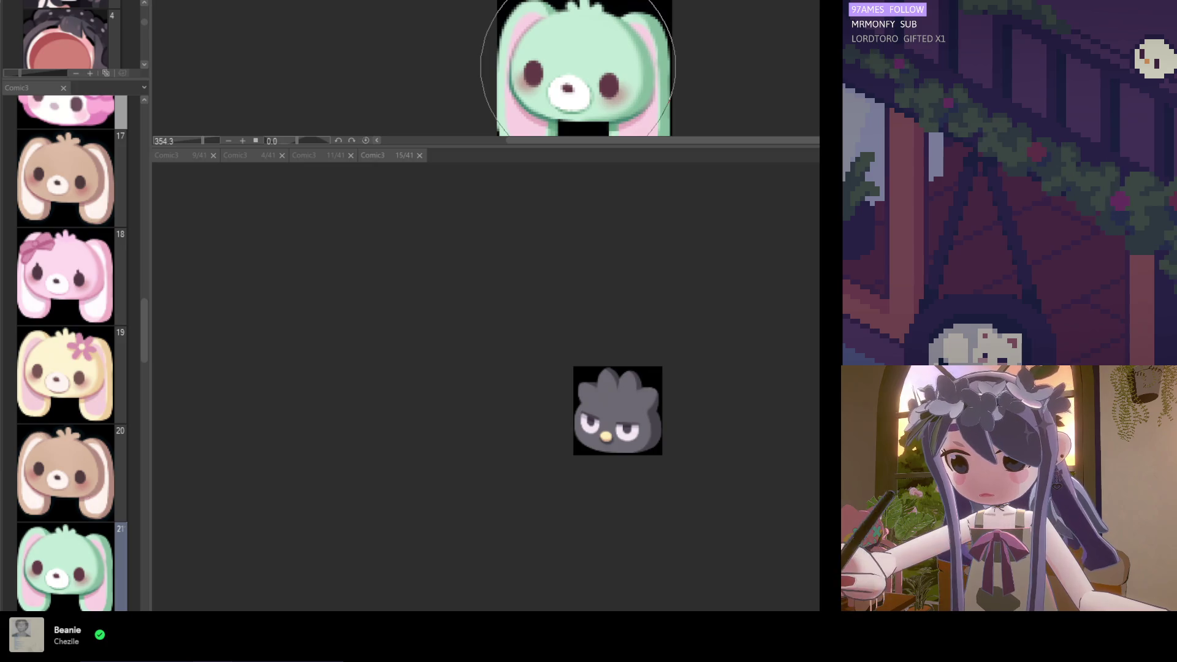
click(92, 469)
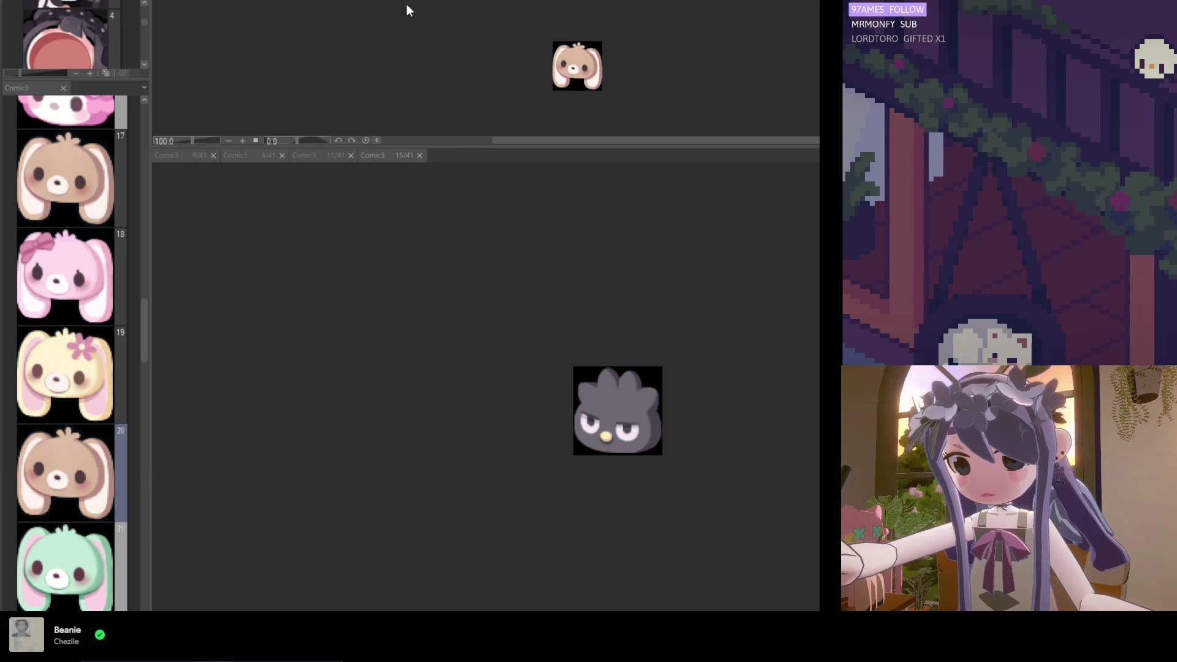
scroll(613, 423, up, 5)
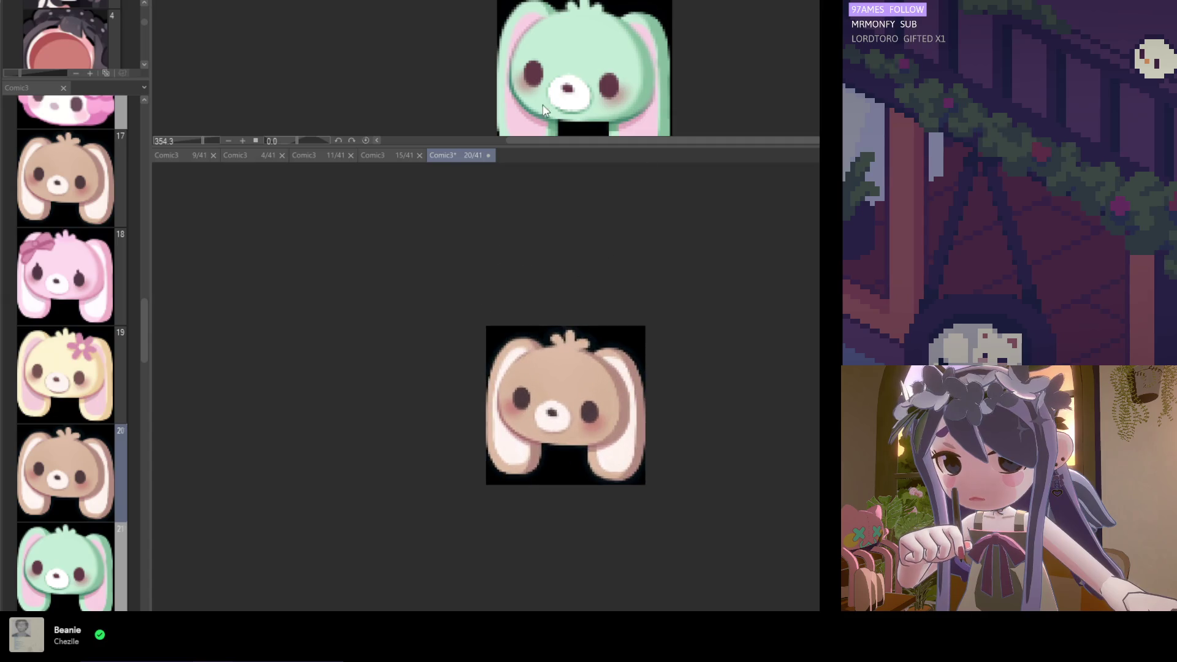
scroll(528, 52, down, 1)
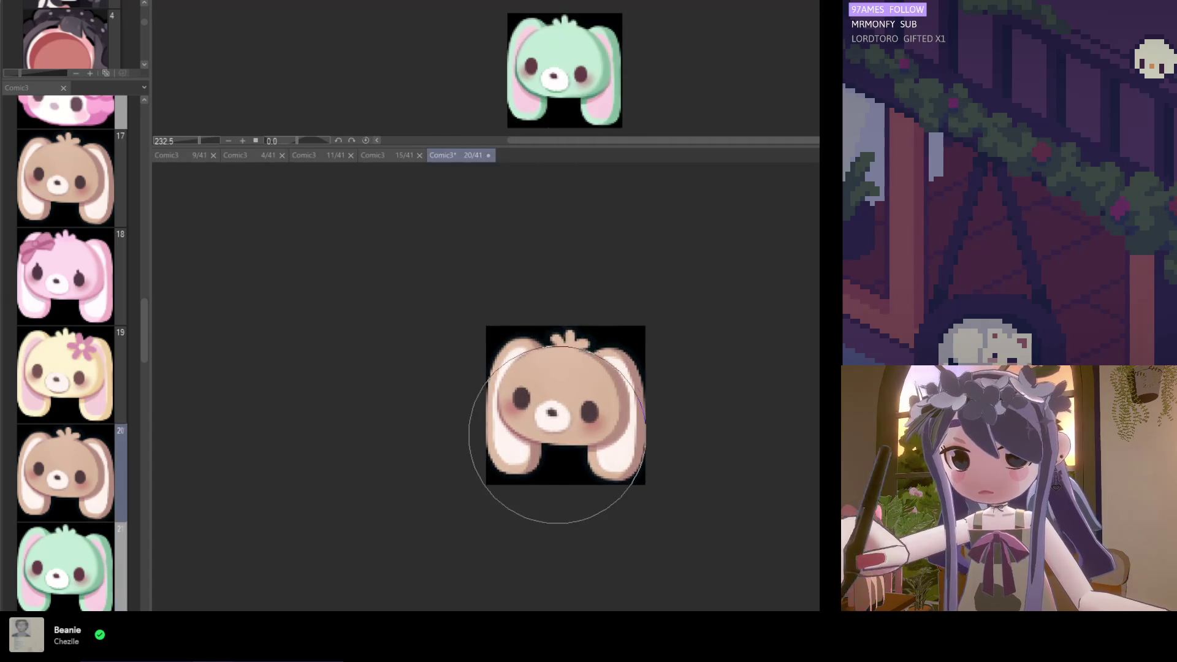
drag(552, 380, 604, 441)
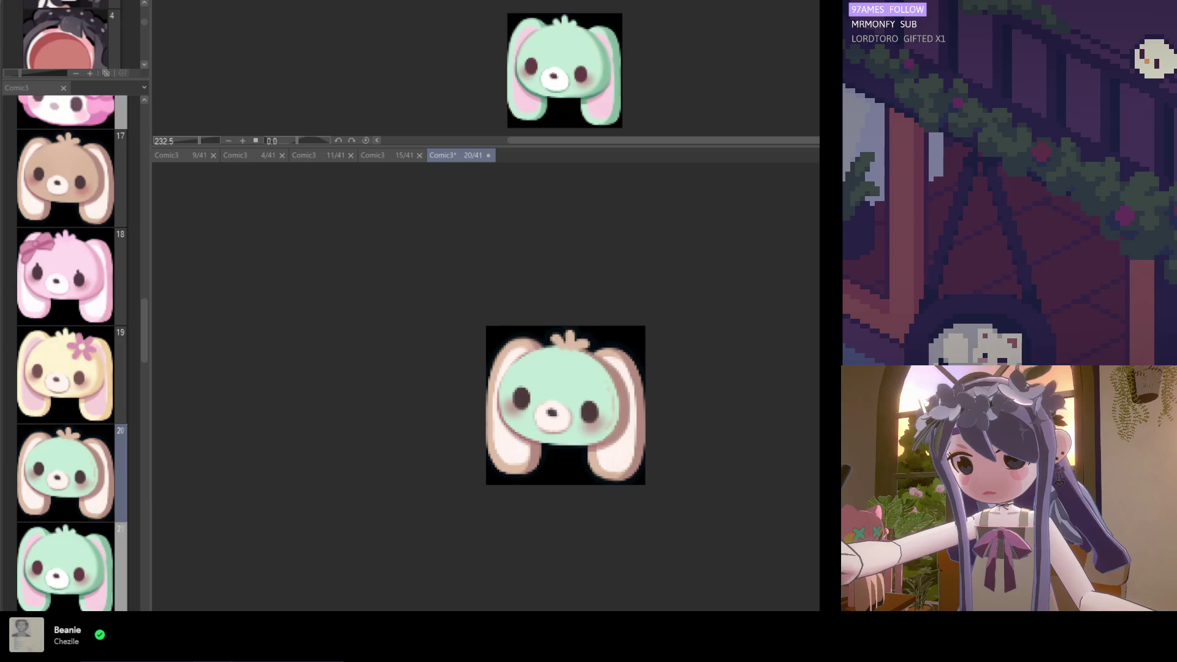
mouse_move(539, 417)
mouse_down()
mouse_move(573, 362)
mouse_move(646, 452)
mouse_move(652, 491)
mouse_up()
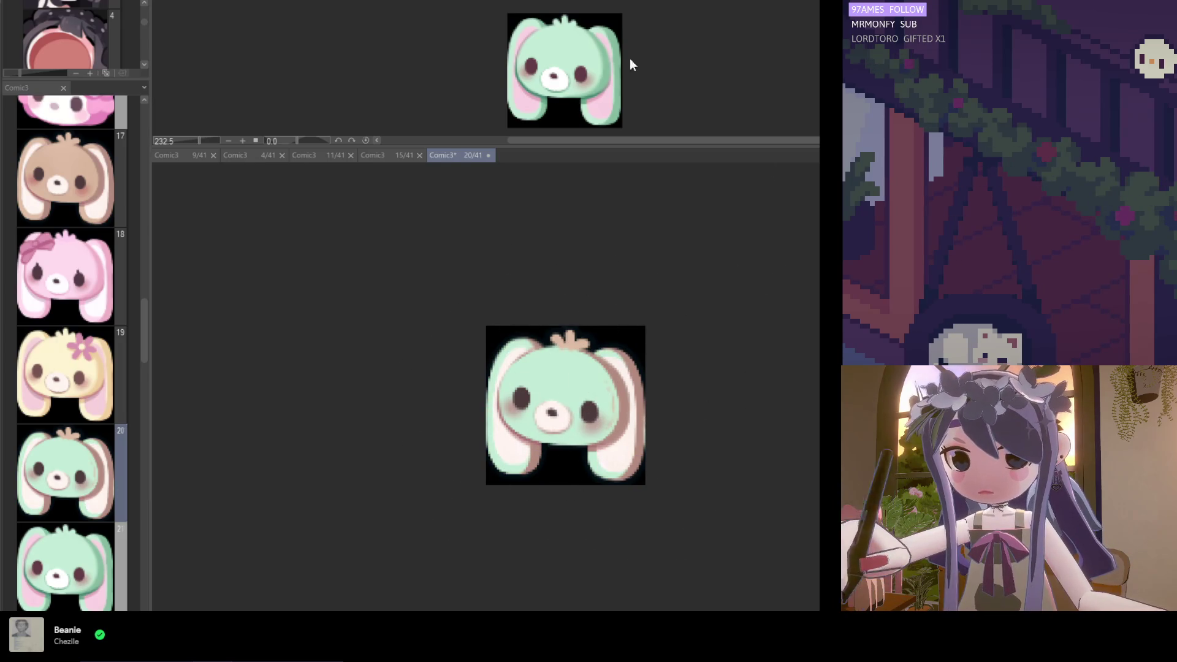
Sample mint shades from the green reference bunny and the page 20 bunny's right side
click(636, 79)
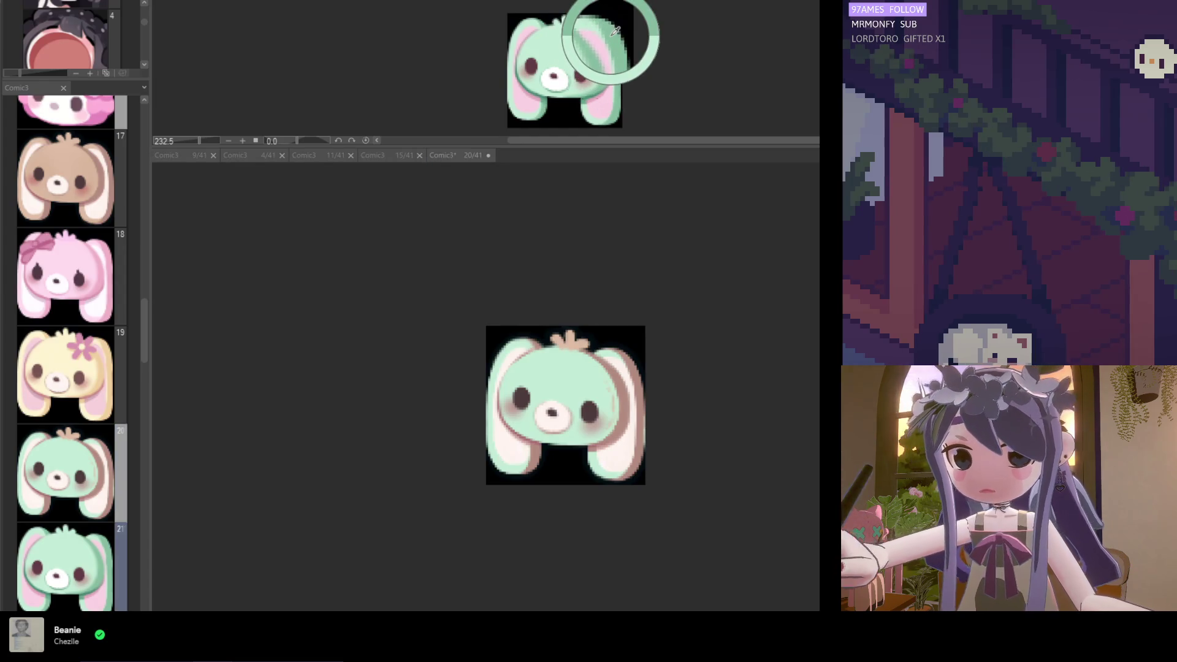
click(589, 395)
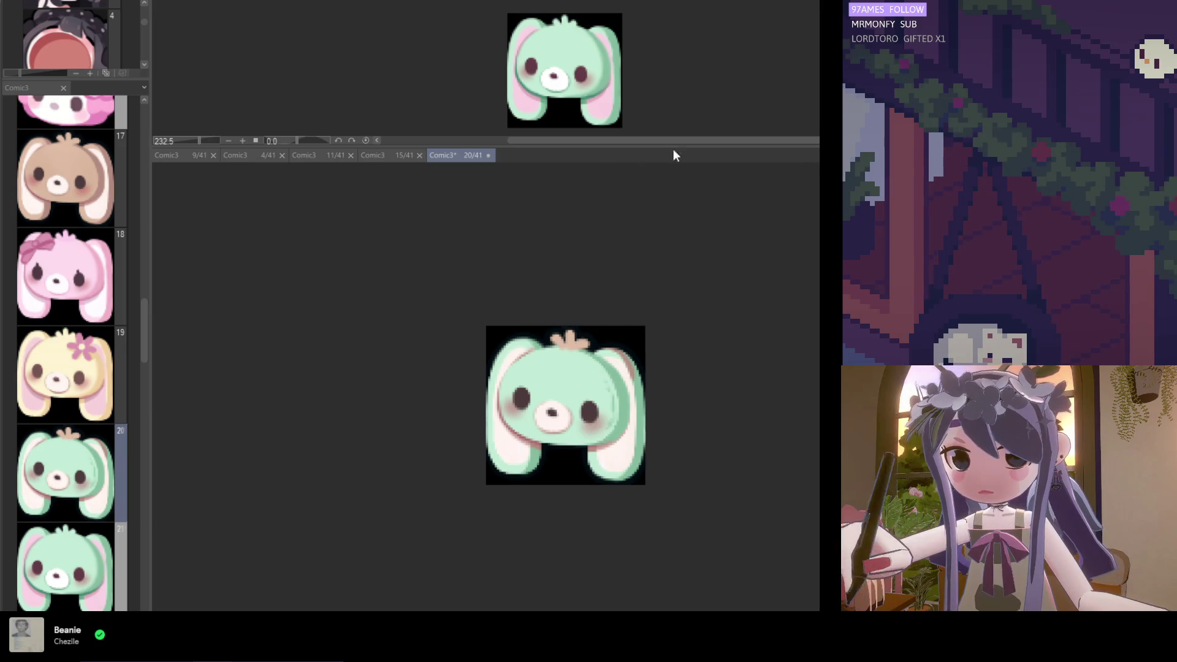
alt+click(595, 95)
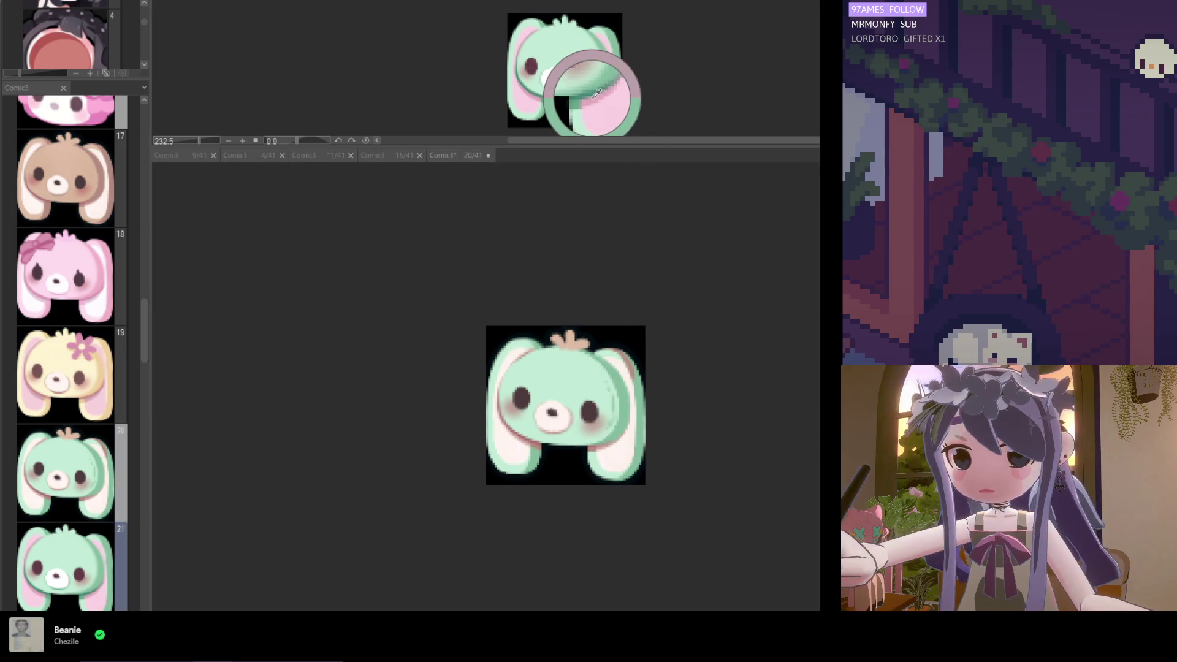
click(576, 361)
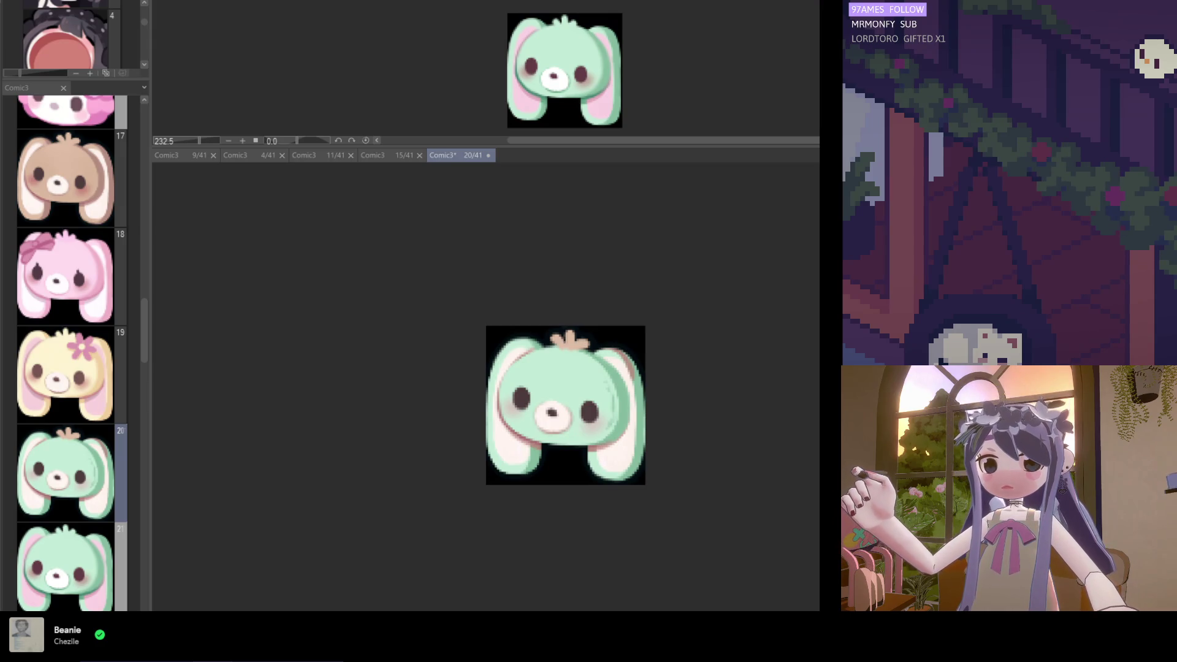
alt+click(635, 418)
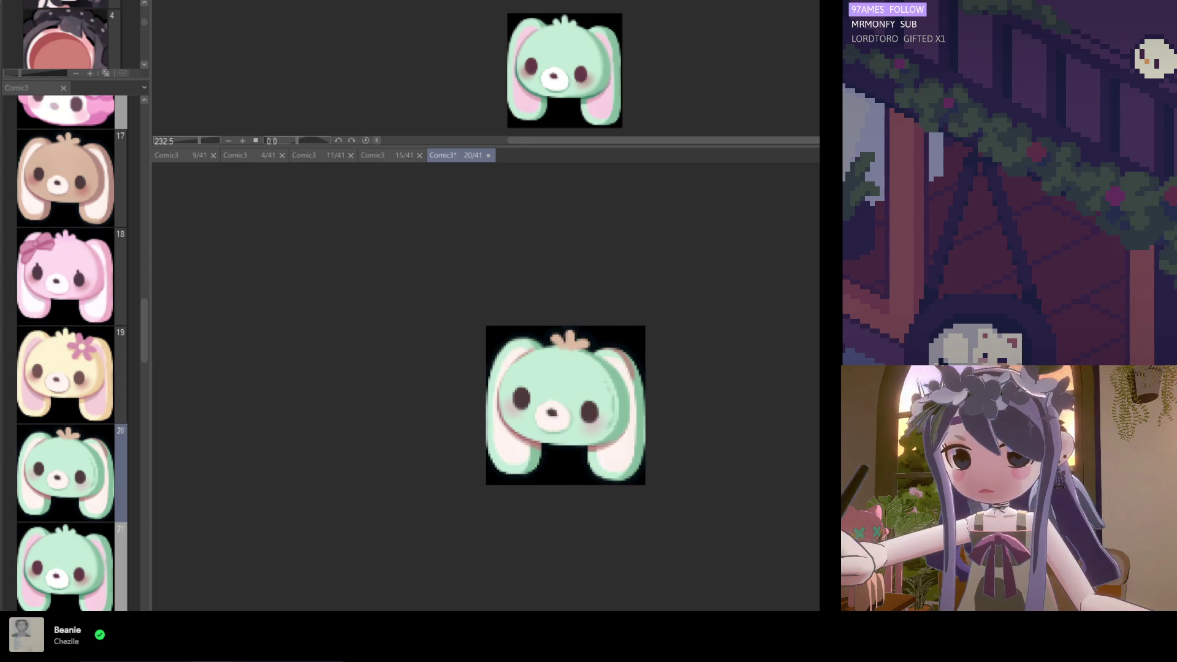
alt+click(584, 77)
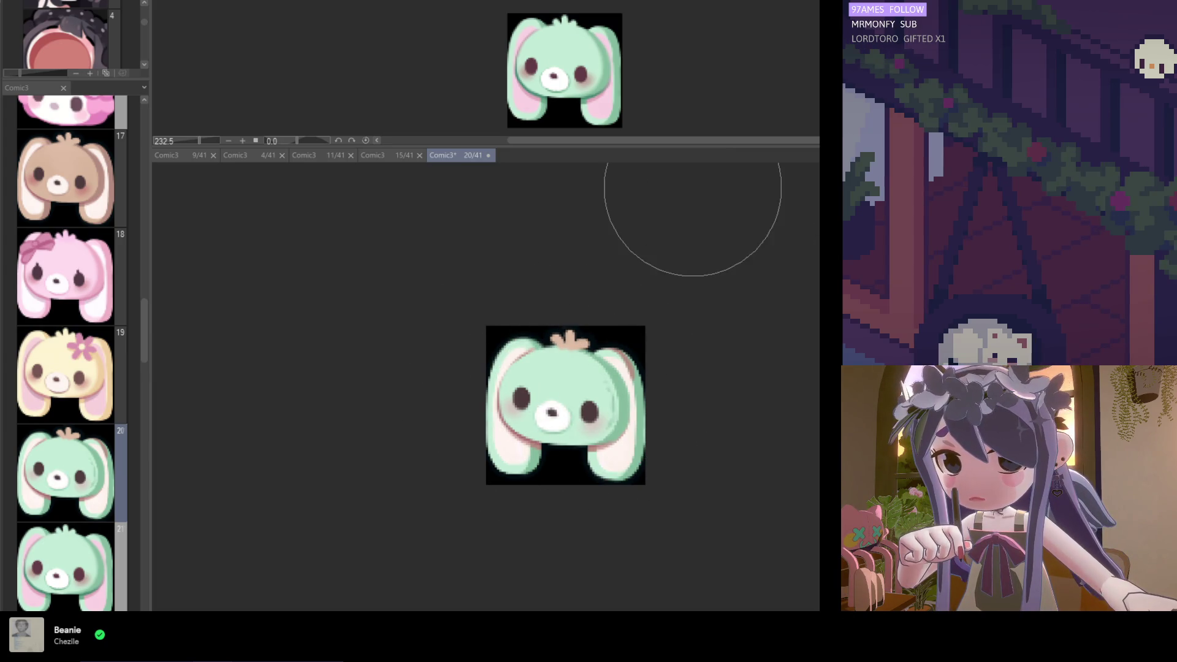
click(559, 43)
click(491, 344)
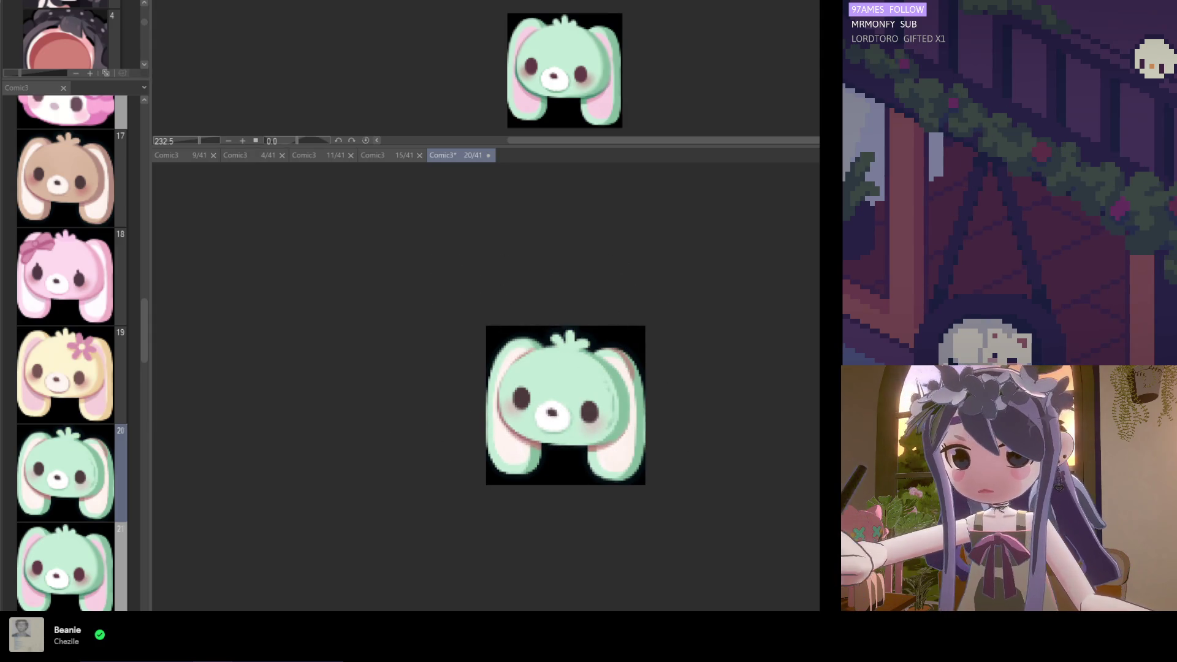
Pick further reference colours, including the face shade, for the page 20 bunny
click(551, 86)
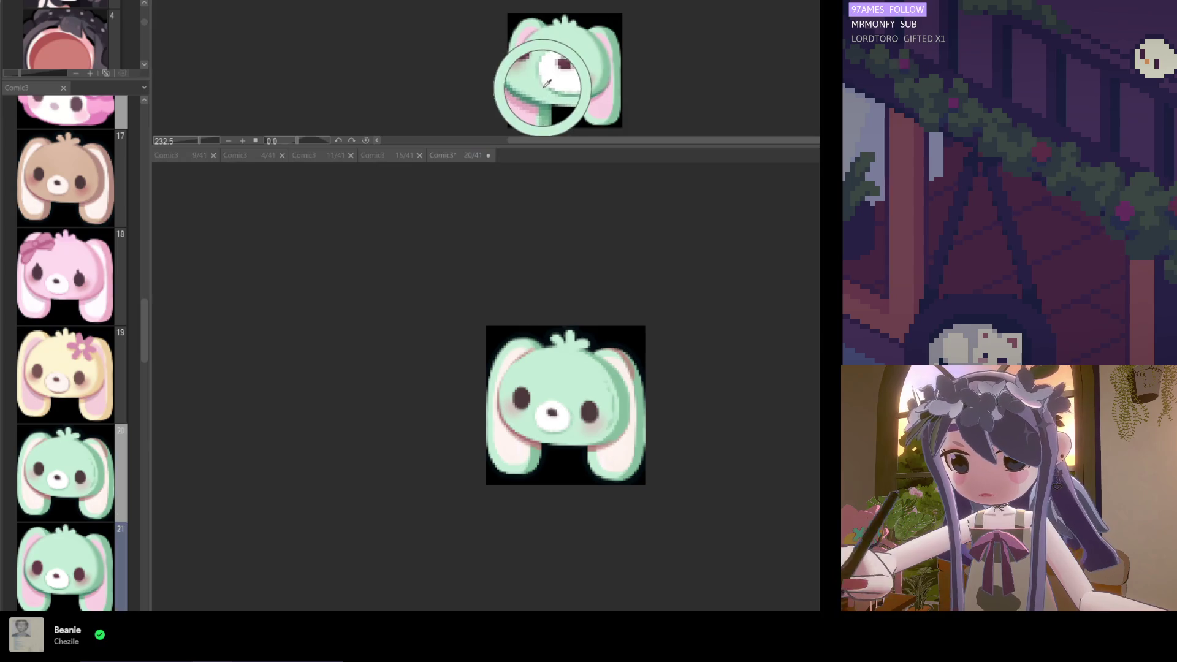
click(552, 398)
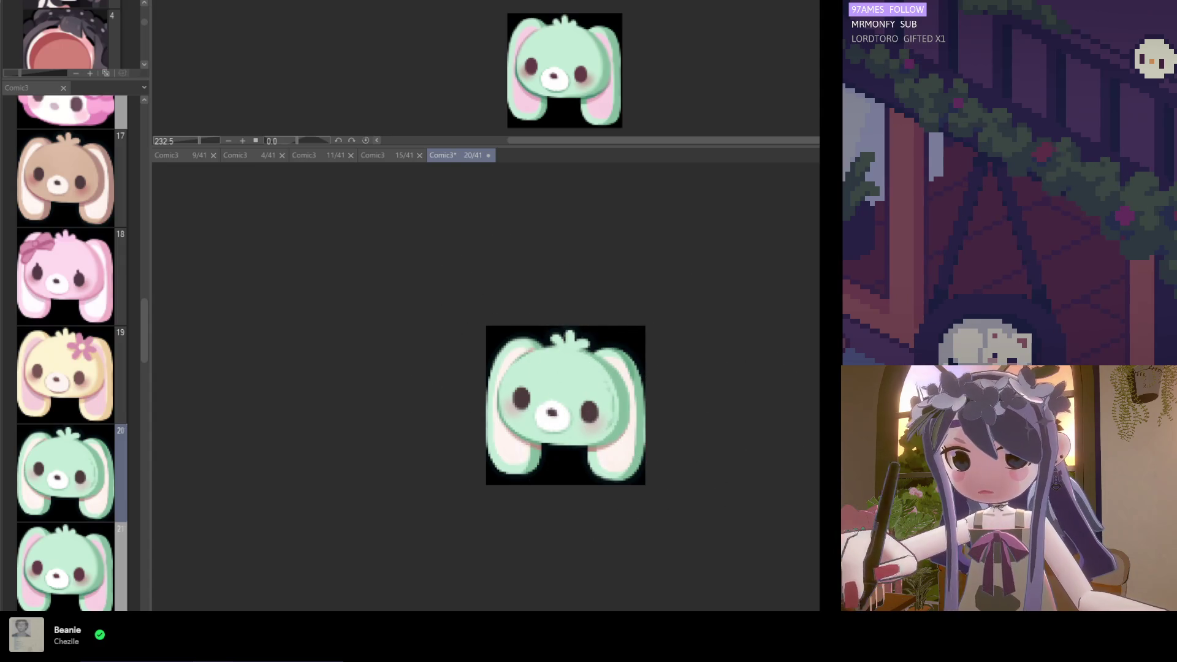
click(567, 104)
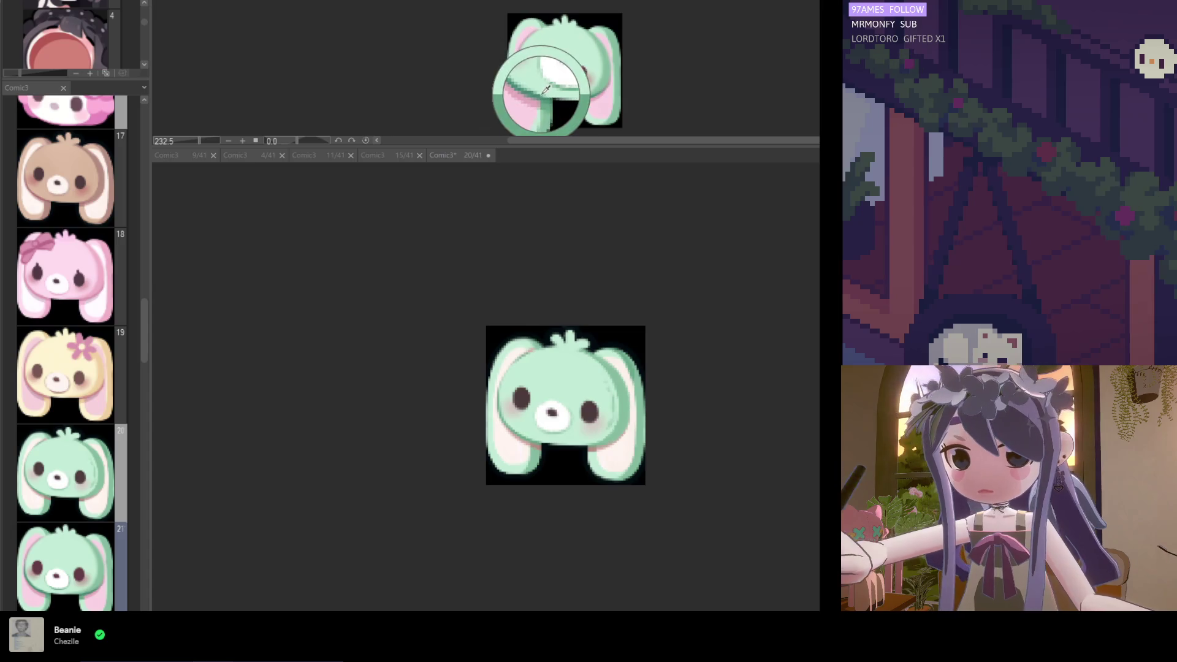
click(578, 368)
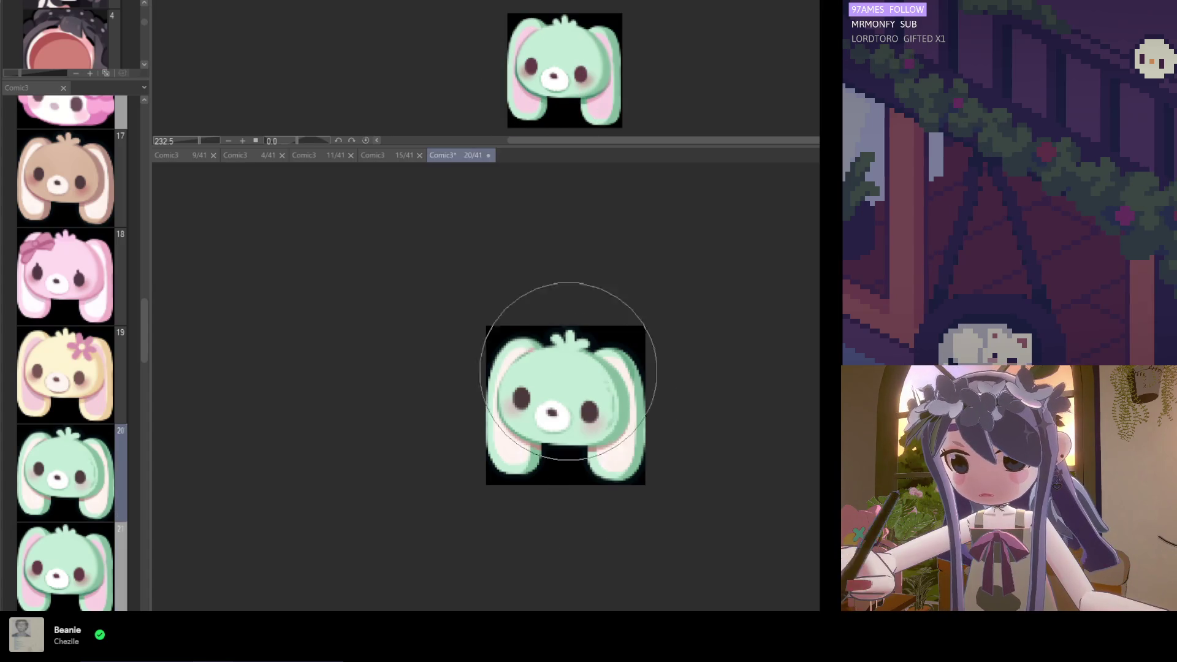
click(536, 86)
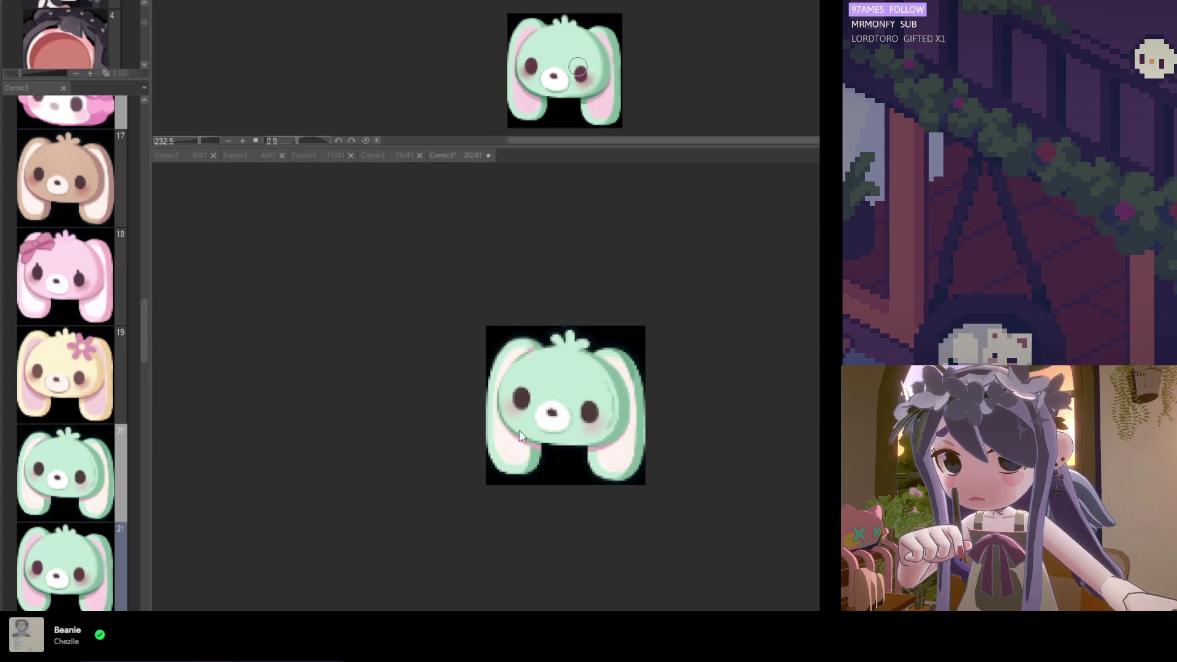
click(543, 436)
scroll(542, 436, up, 2)
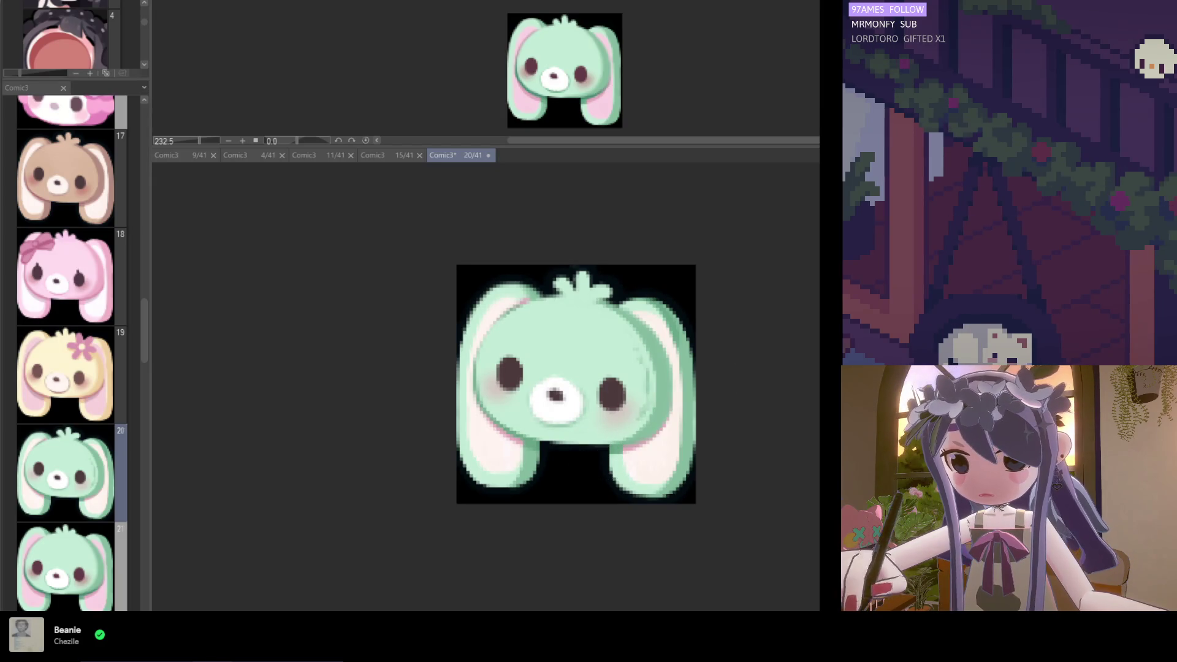
key(alt+Tab)
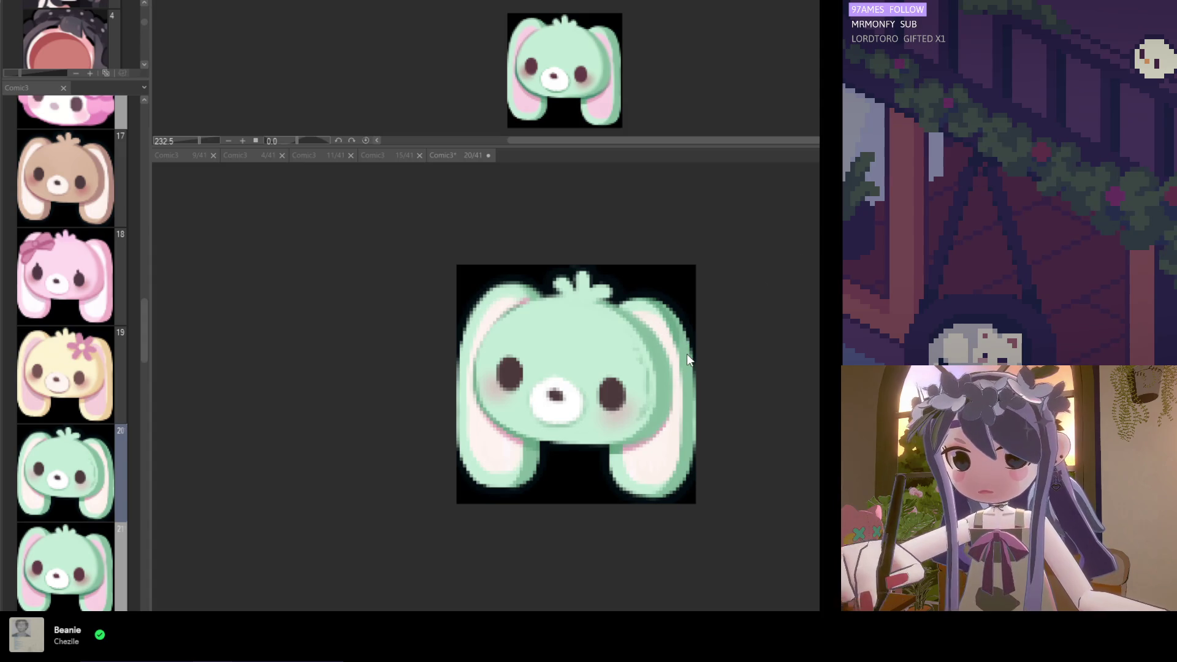
key(alt+Tab)
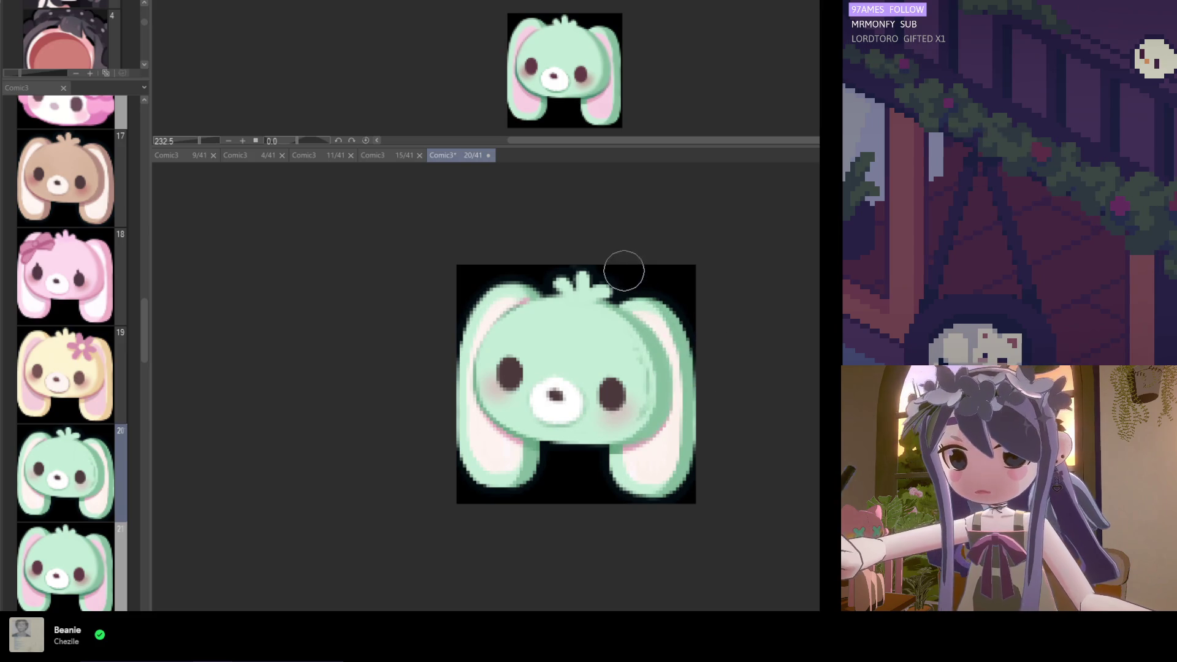
scroll(645, 283, down, 2)
scroll(645, 284, up, 1)
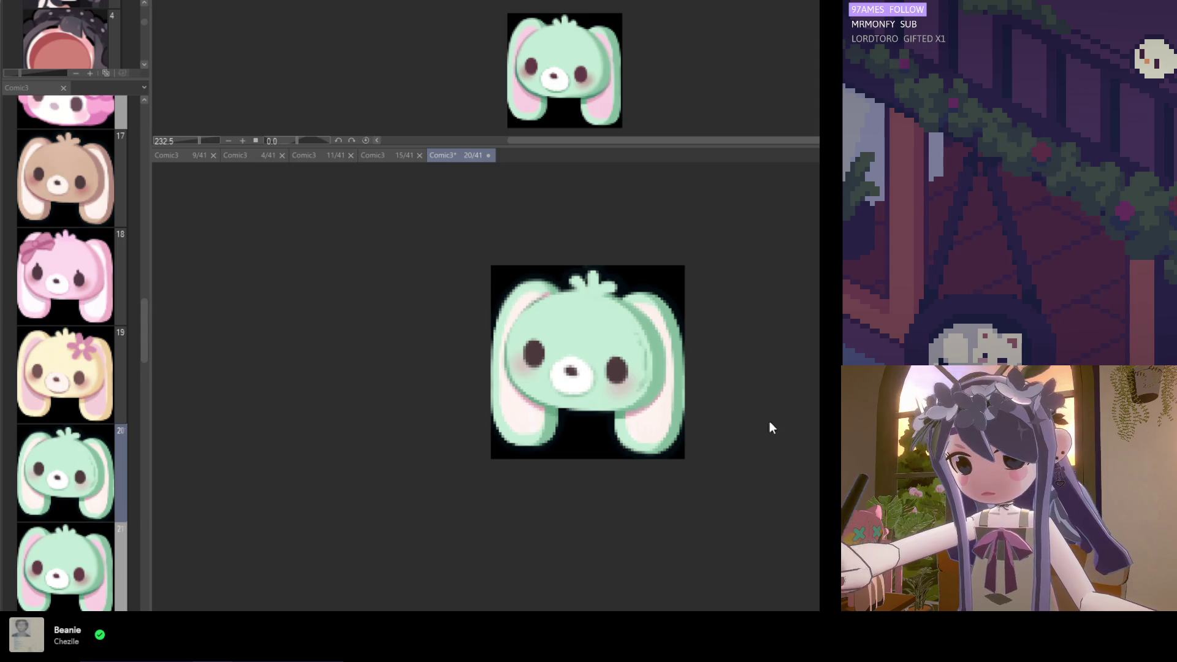
scroll(627, 379, up, 1)
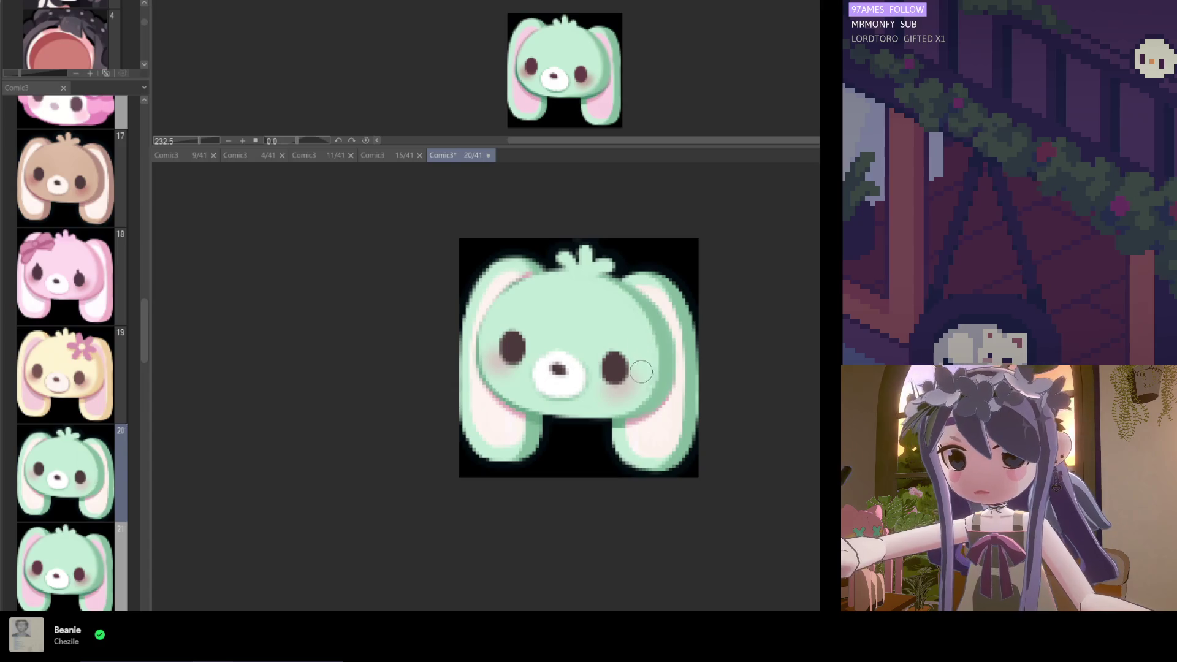
key(ctrl+minus)
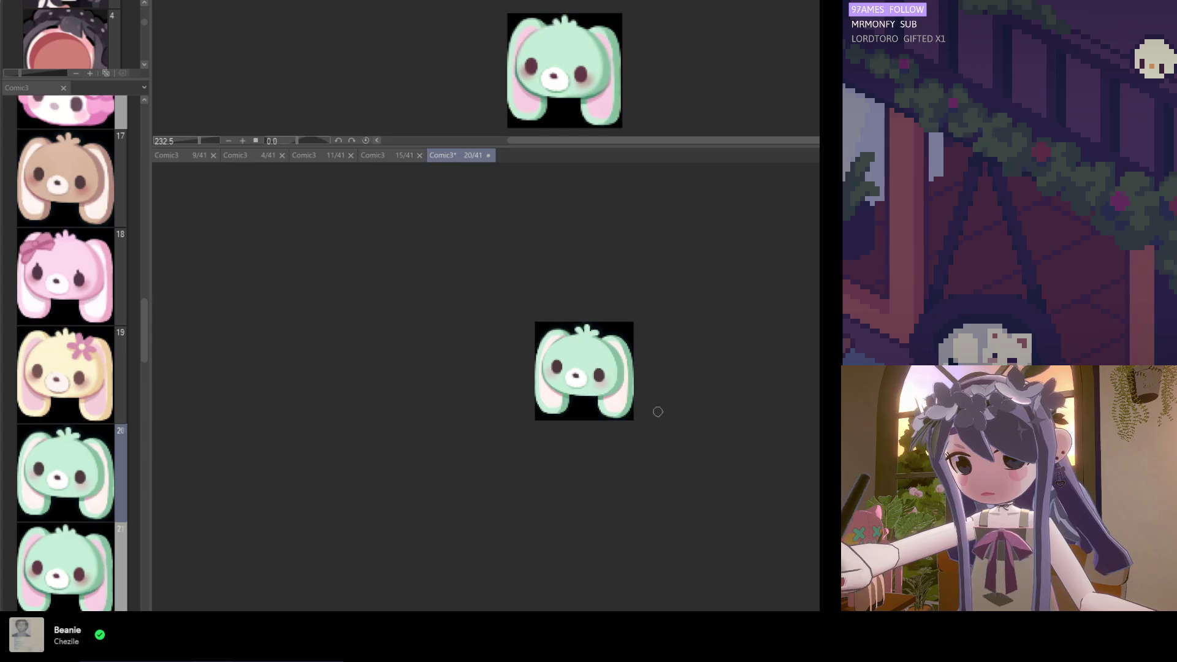
scroll(630, 366, up, 2)
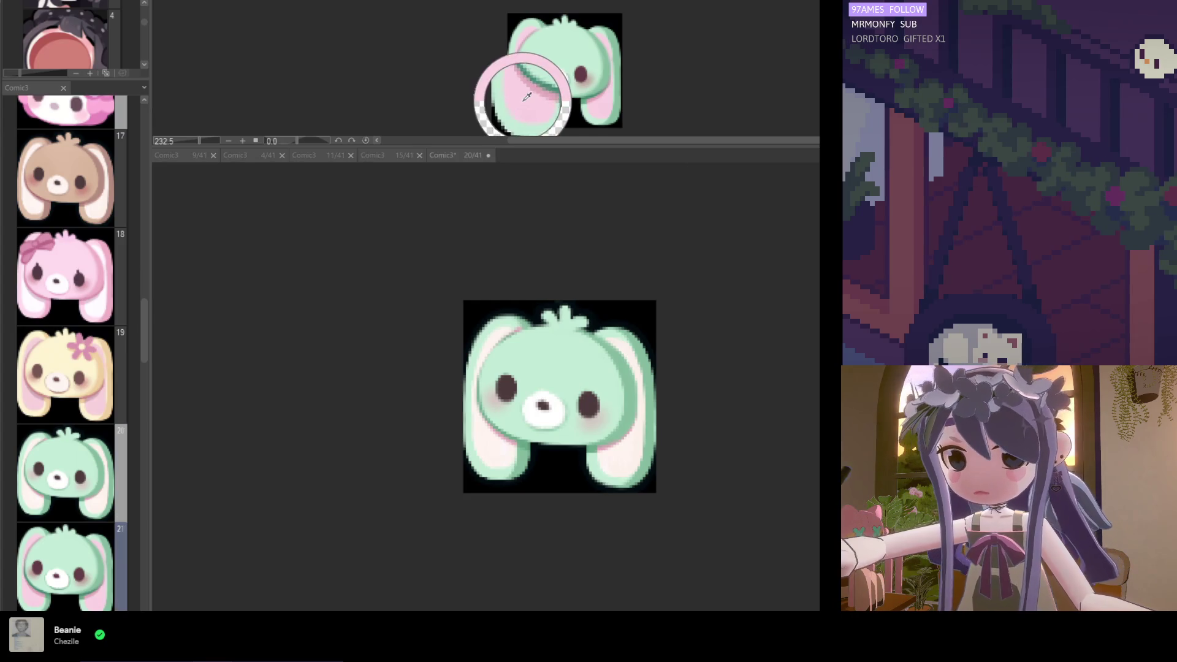
Brush pink into both inner ears of the mint bunny and sample a pink from the reference
mouse_move(490, 429)
mouse_down()
mouse_move(513, 294)
mouse_move(491, 434)
mouse_up()
mouse_move(609, 494)
mouse_down()
mouse_move(657, 407)
mouse_move(619, 334)
mouse_up()
scroll(491, 276, down, 3)
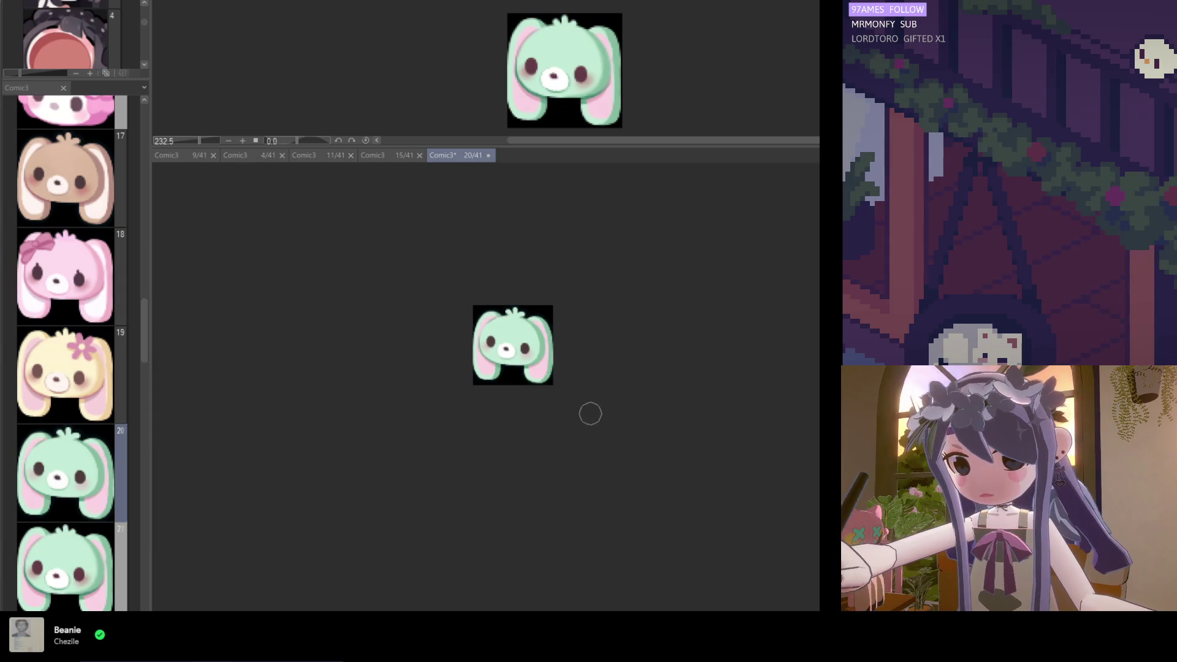
scroll(481, 276, up, 2)
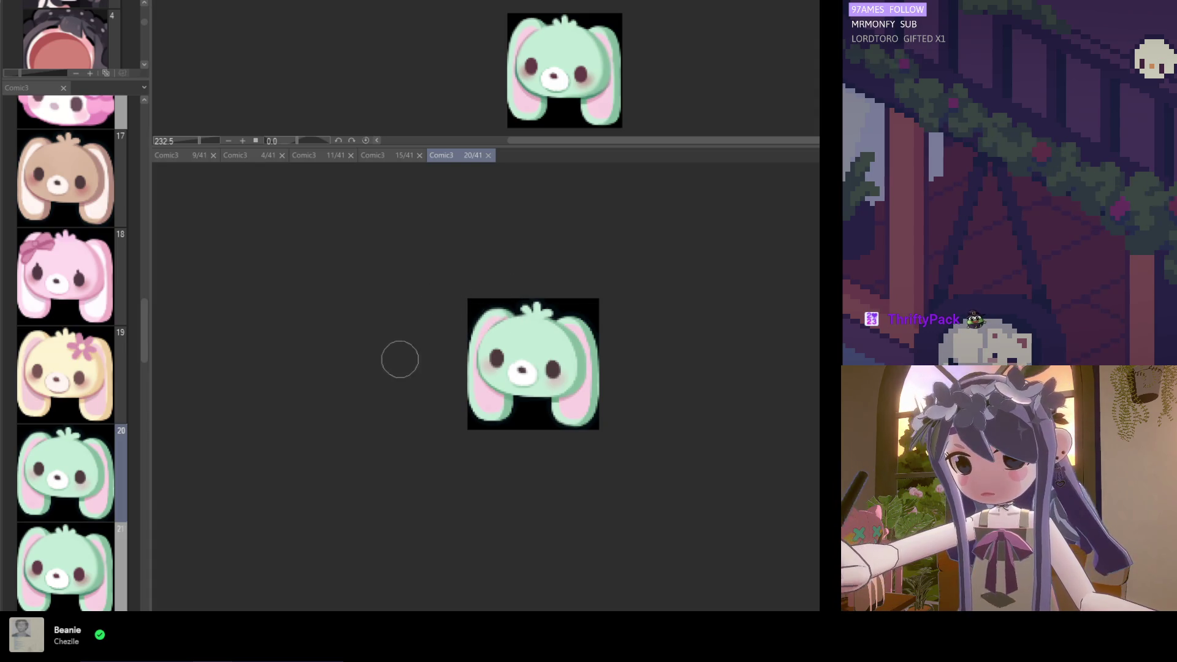
scroll(539, 322, down, 1)
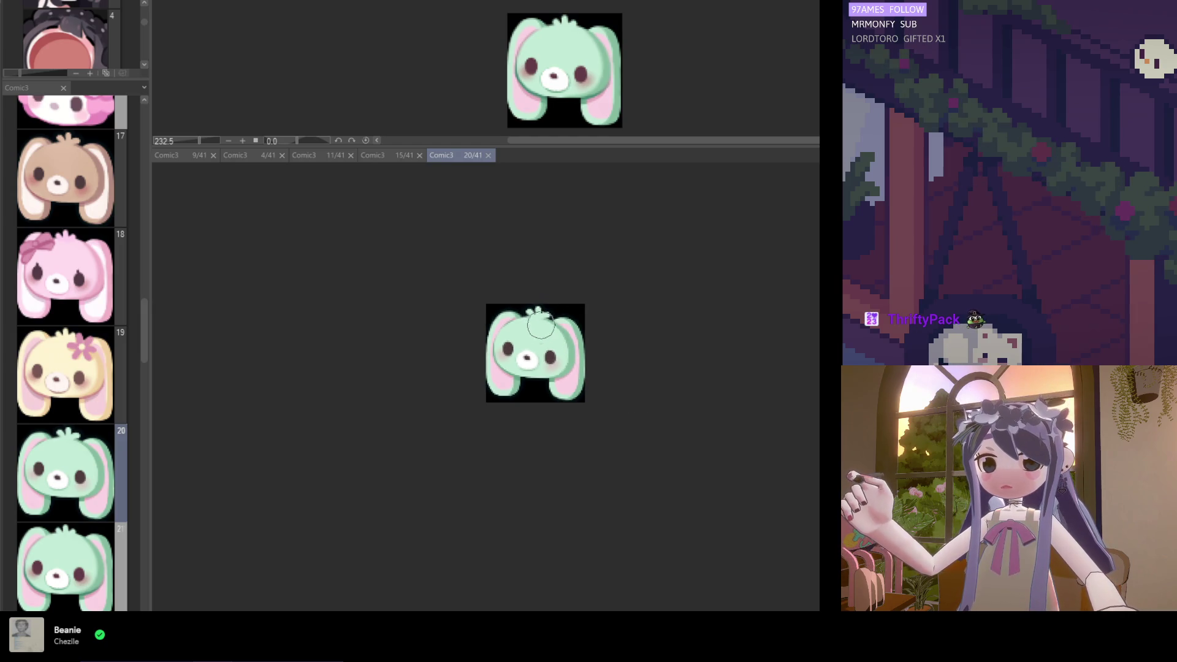
scroll(487, 328, up, 2)
scroll(487, 328, up, 2)
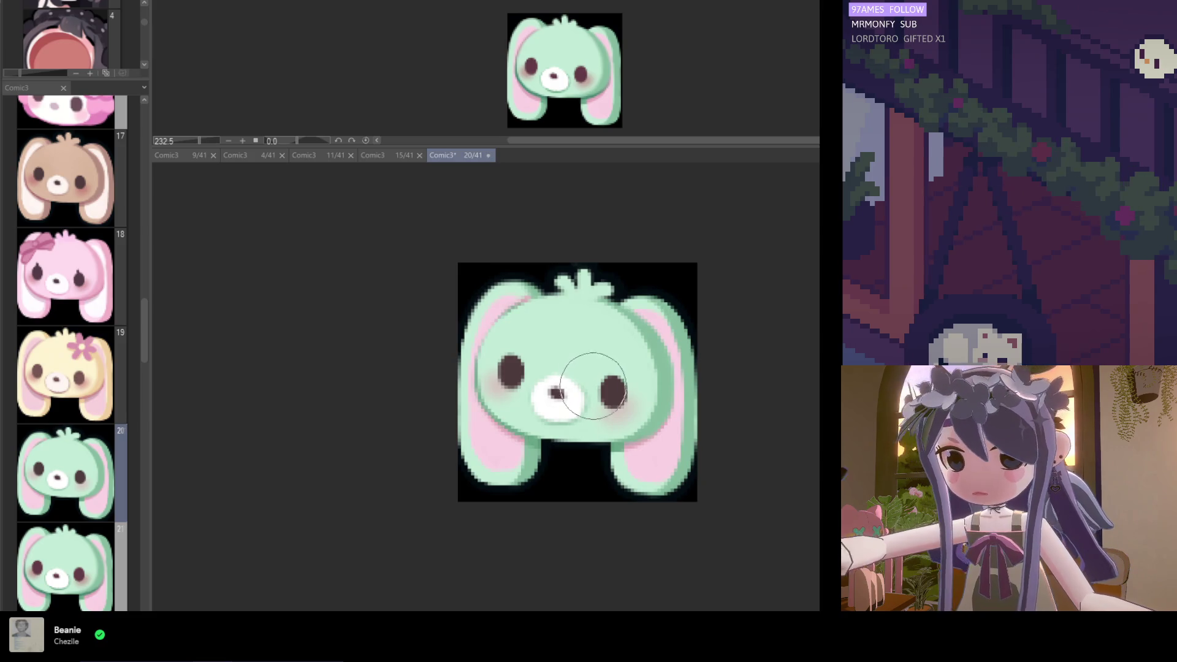
click(541, 92)
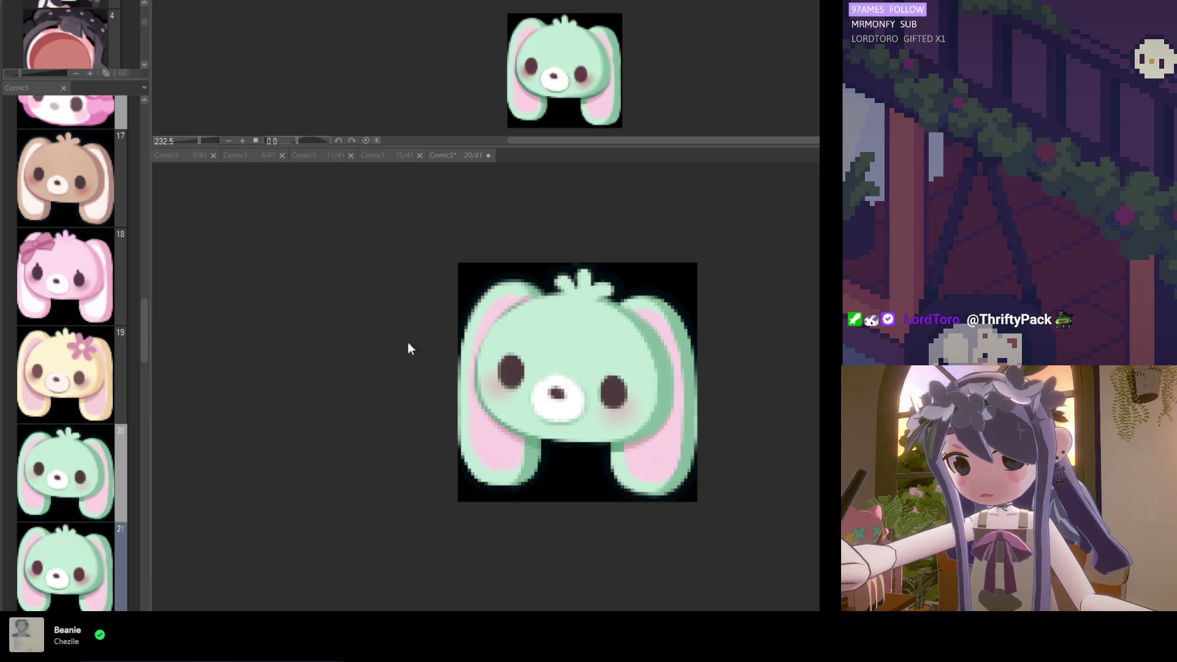
scroll(526, 343, up, 1)
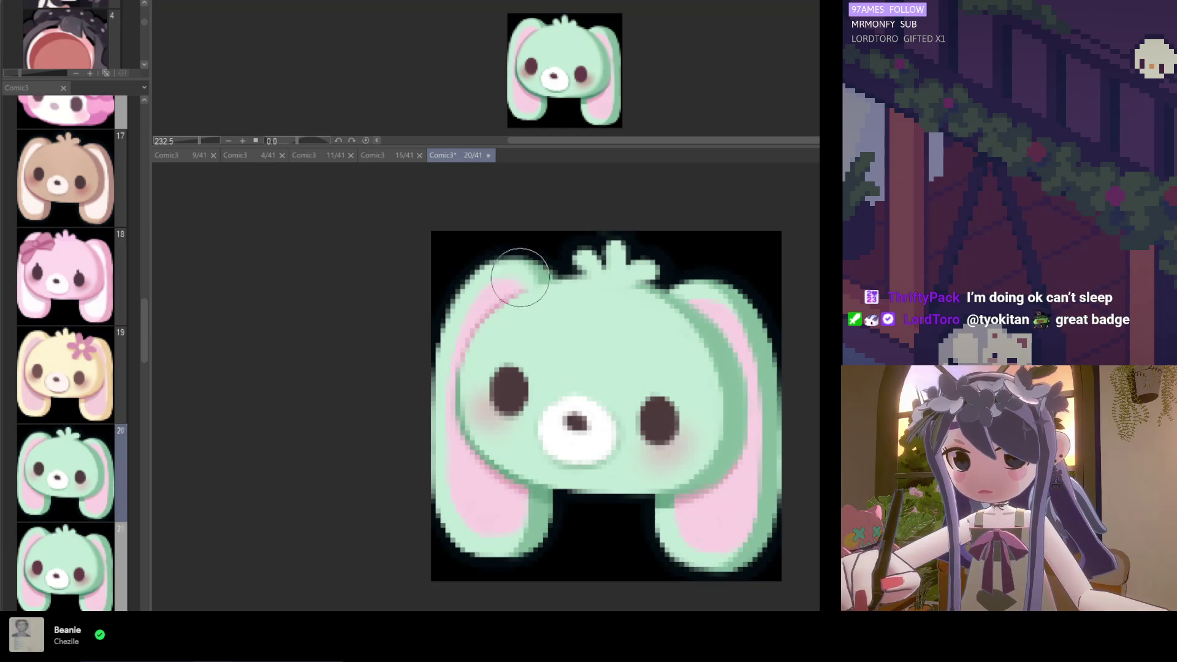
Sample face colours and repaint the cheek shading under the left eye and the lower snout edge
scroll(489, 264, down, 3)
scroll(564, 273, down, 3)
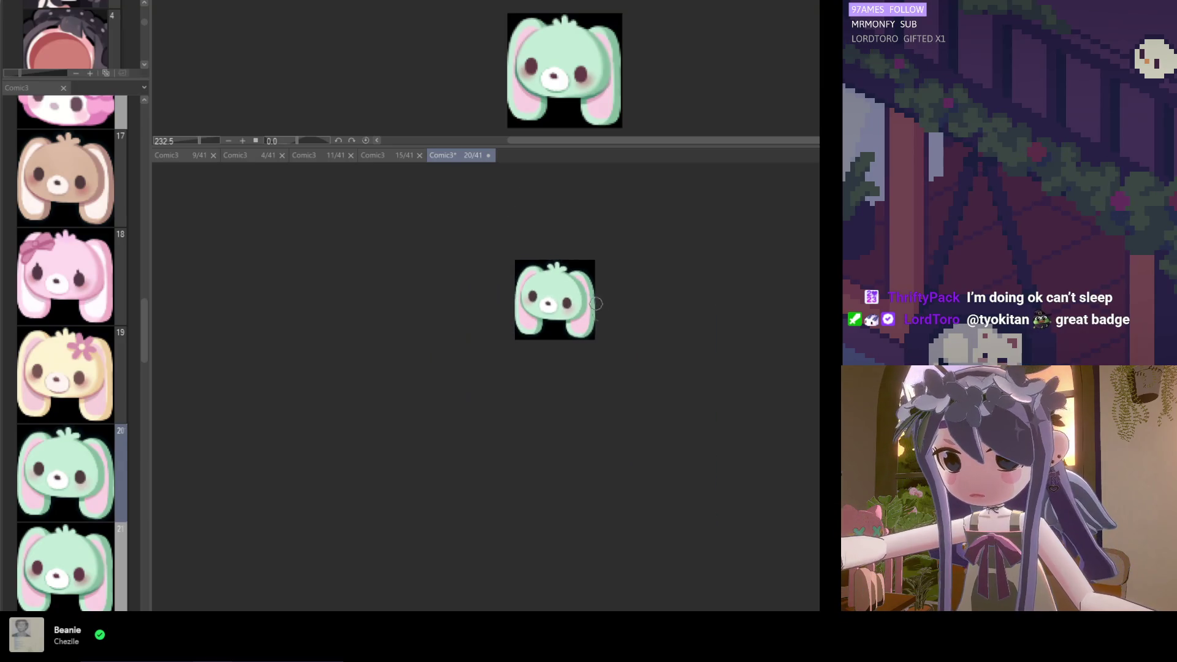
key(ctrl+s)
scroll(533, 288, up, 3)
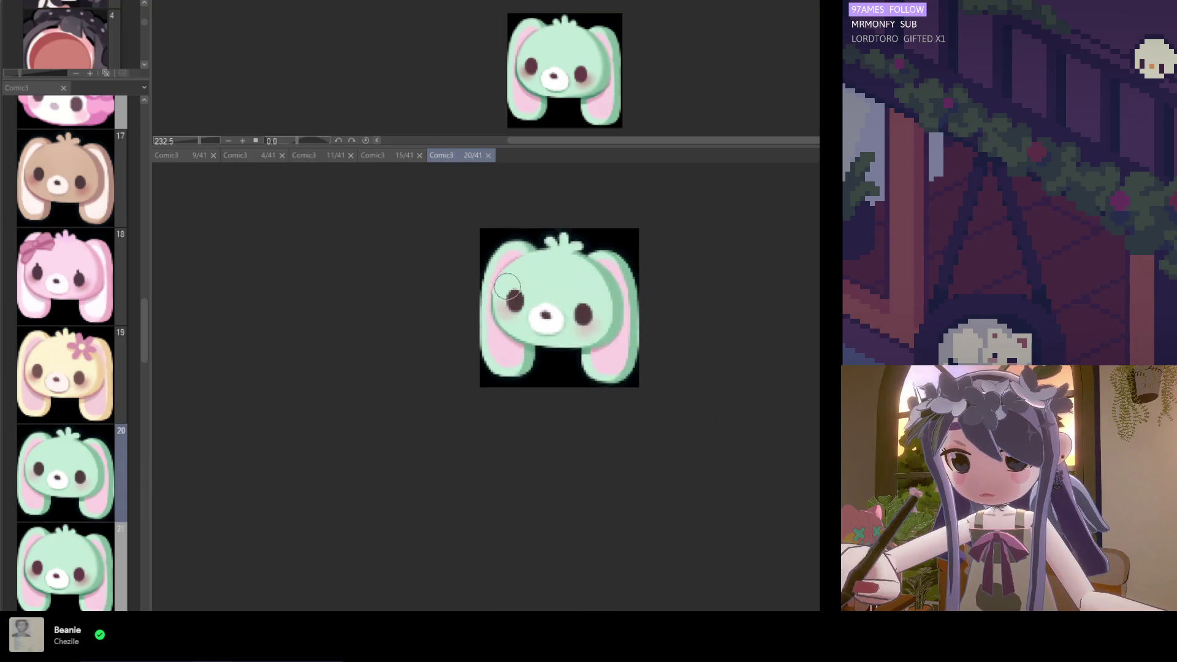
scroll(523, 287, up, 1)
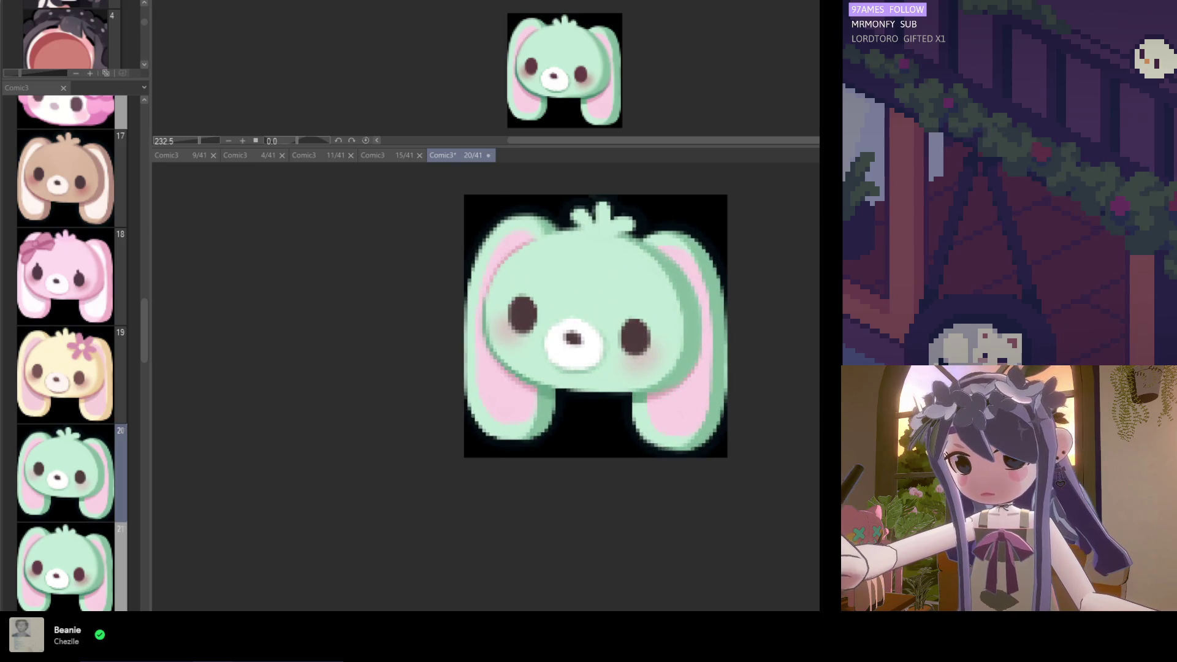
click(539, 368)
scroll(540, 92, up, 3)
click(544, 97)
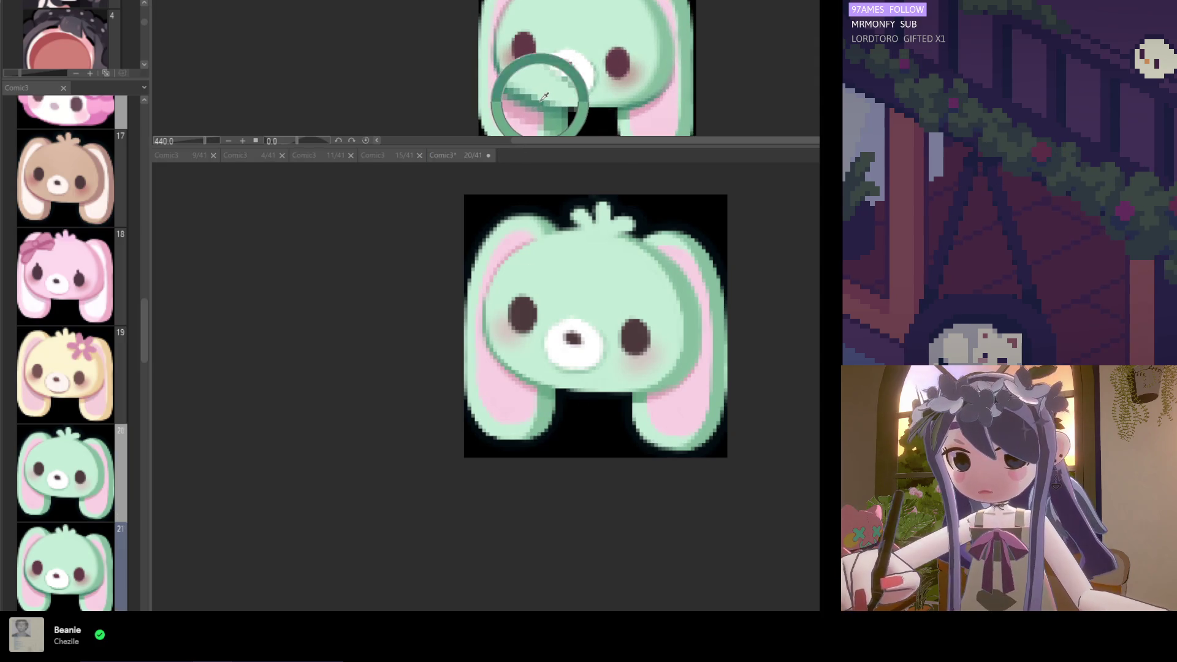
click(504, 313)
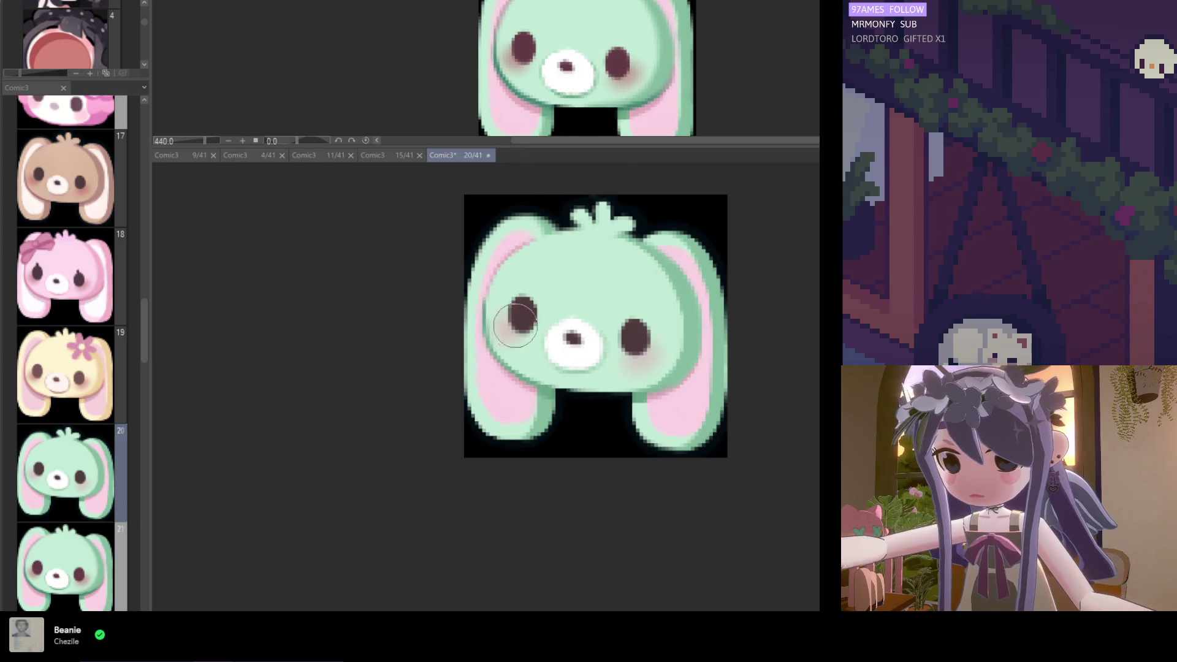
drag(515, 329, 528, 351)
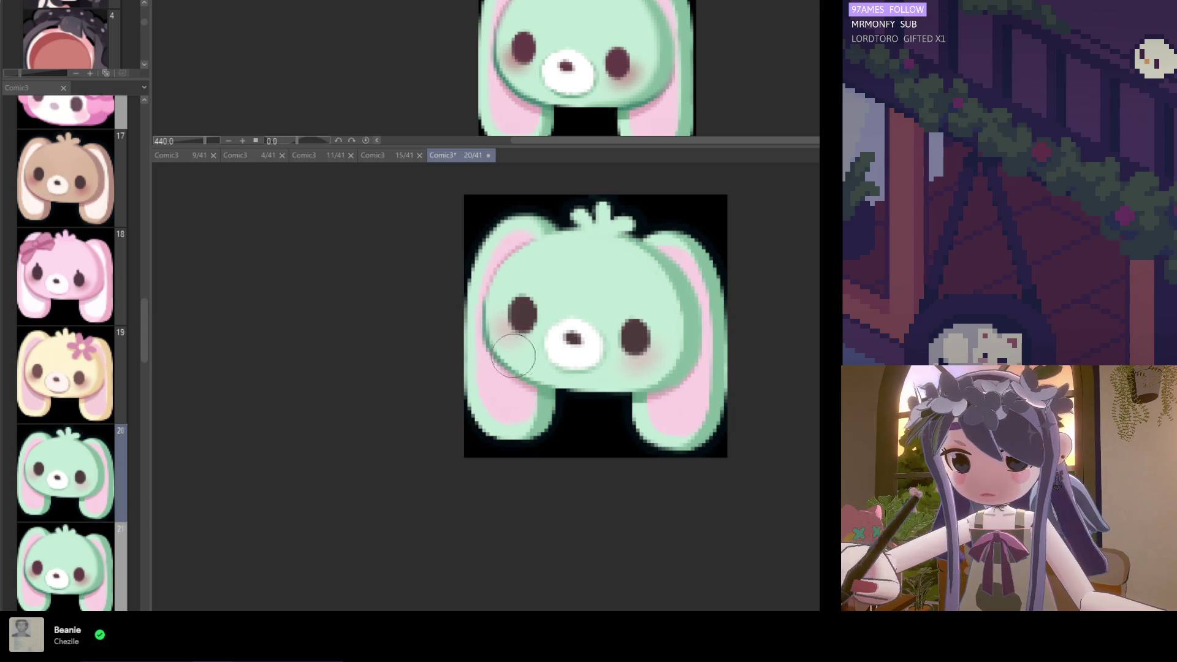
drag(531, 366, 568, 371)
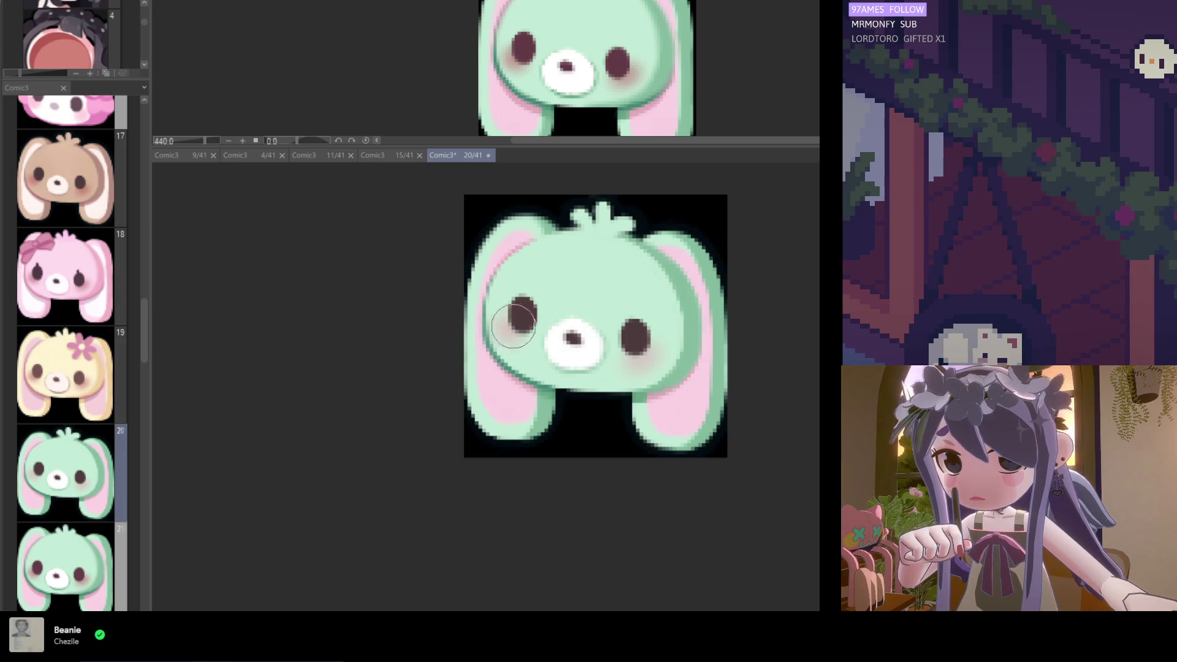
Dab a touch-up near the bunny's right edge and save the emote
scroll(539, 404, down, 4)
scroll(525, 373, up, 4)
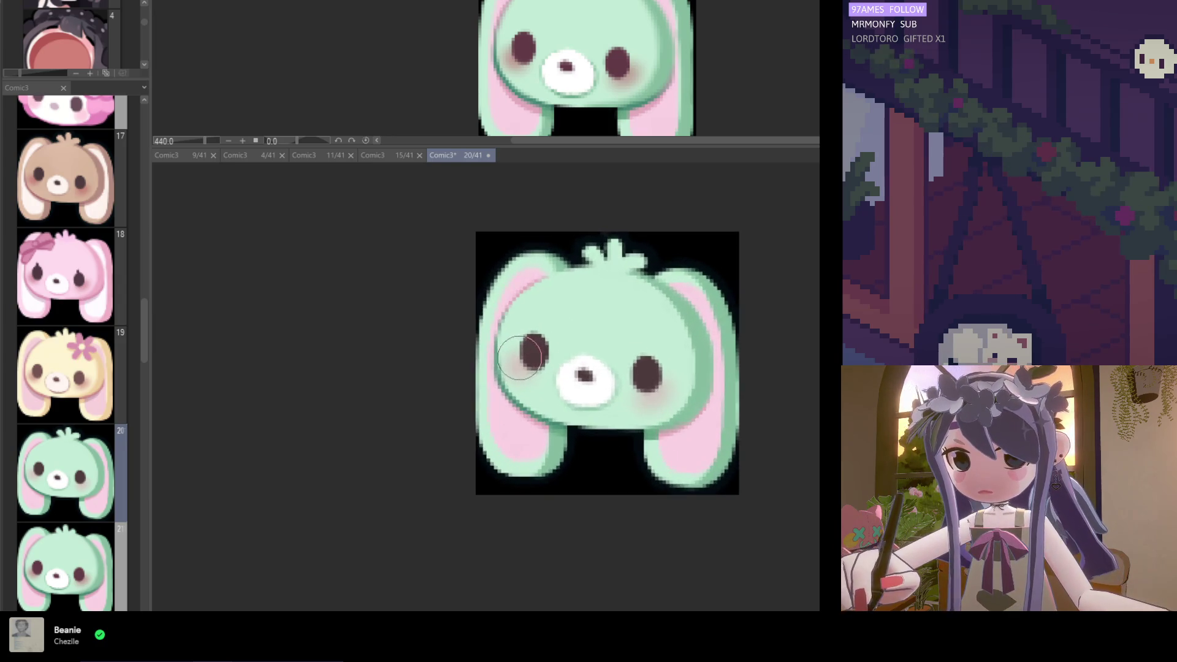
scroll(534, 389, down, 4)
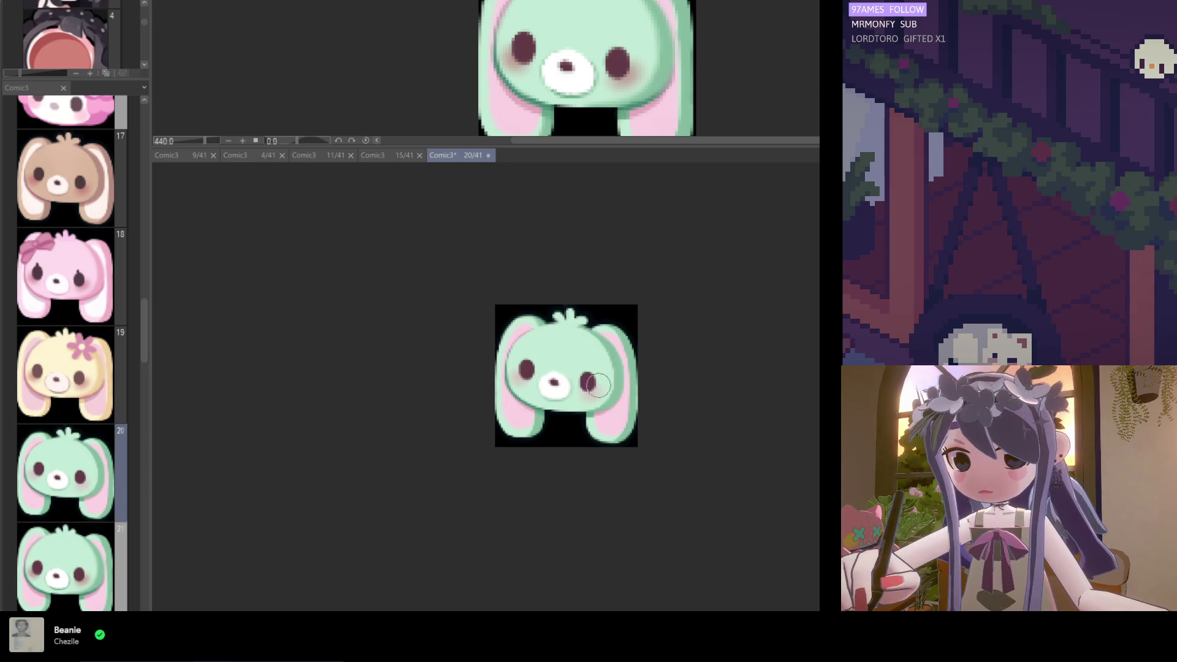
scroll(588, 396, up, 3)
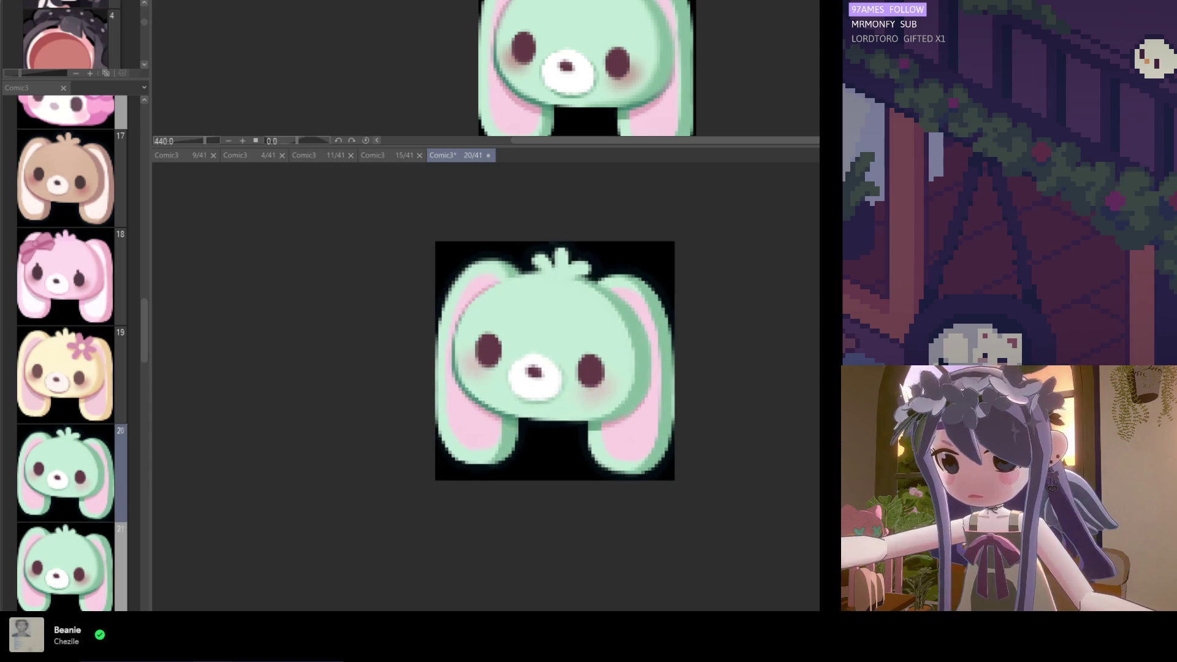
scroll(556, 418, up, 1)
scroll(582, 416, up, 1)
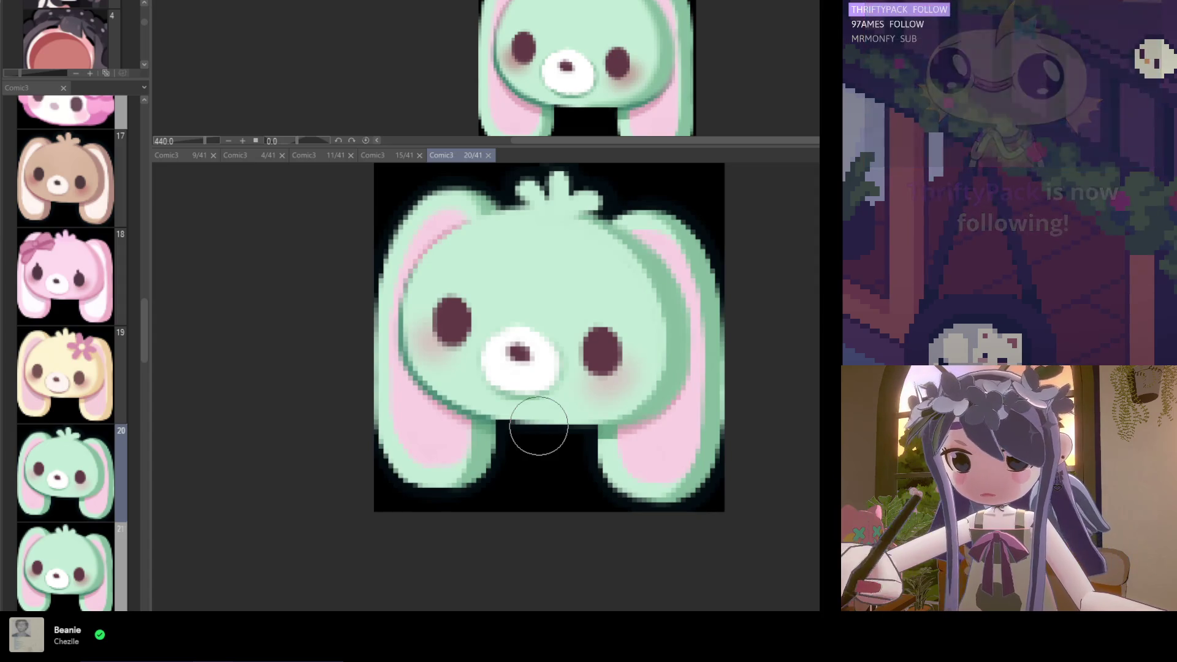
scroll(538, 426, down, 3)
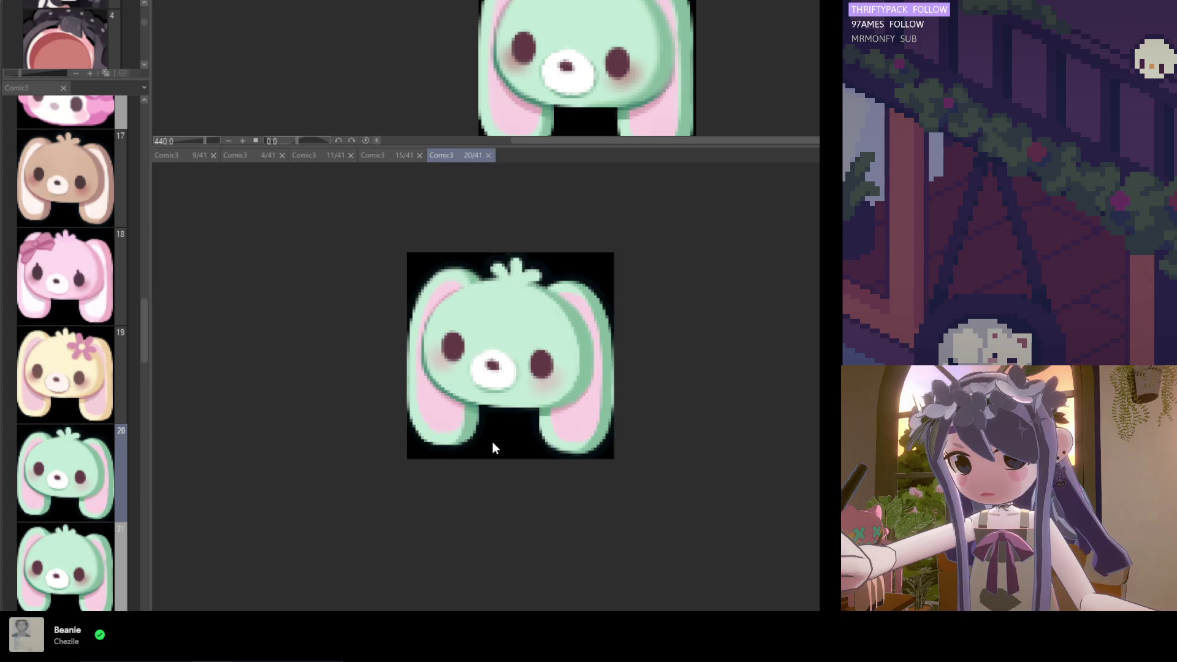
scroll(600, 410, up, 2)
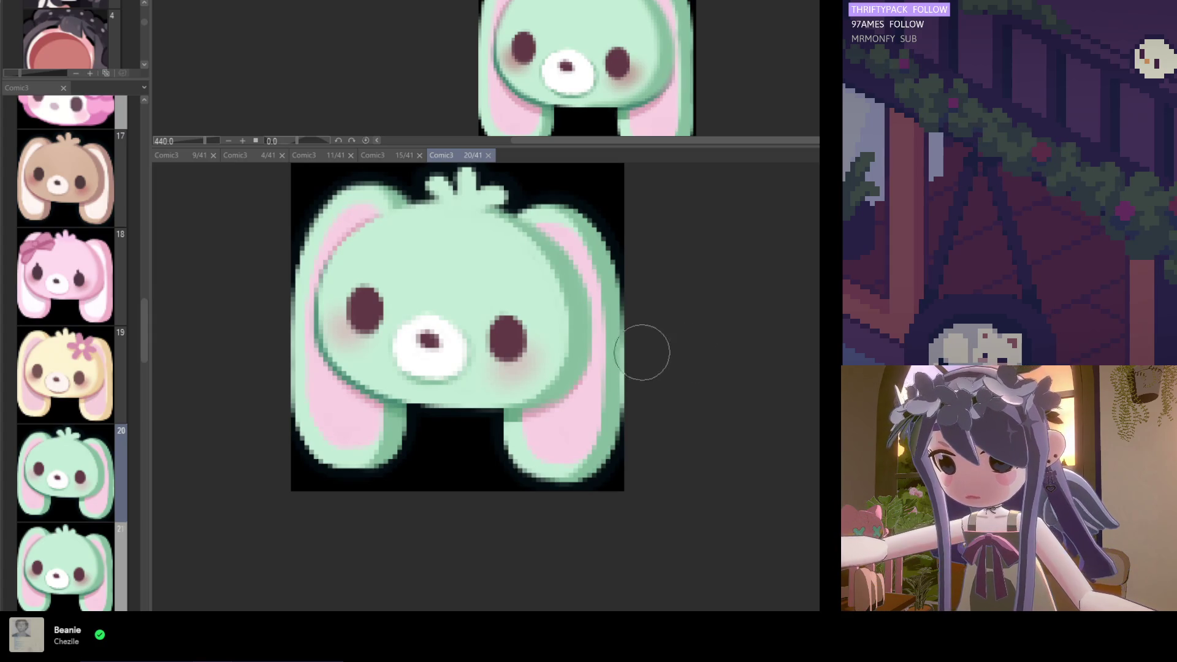
click(620, 342)
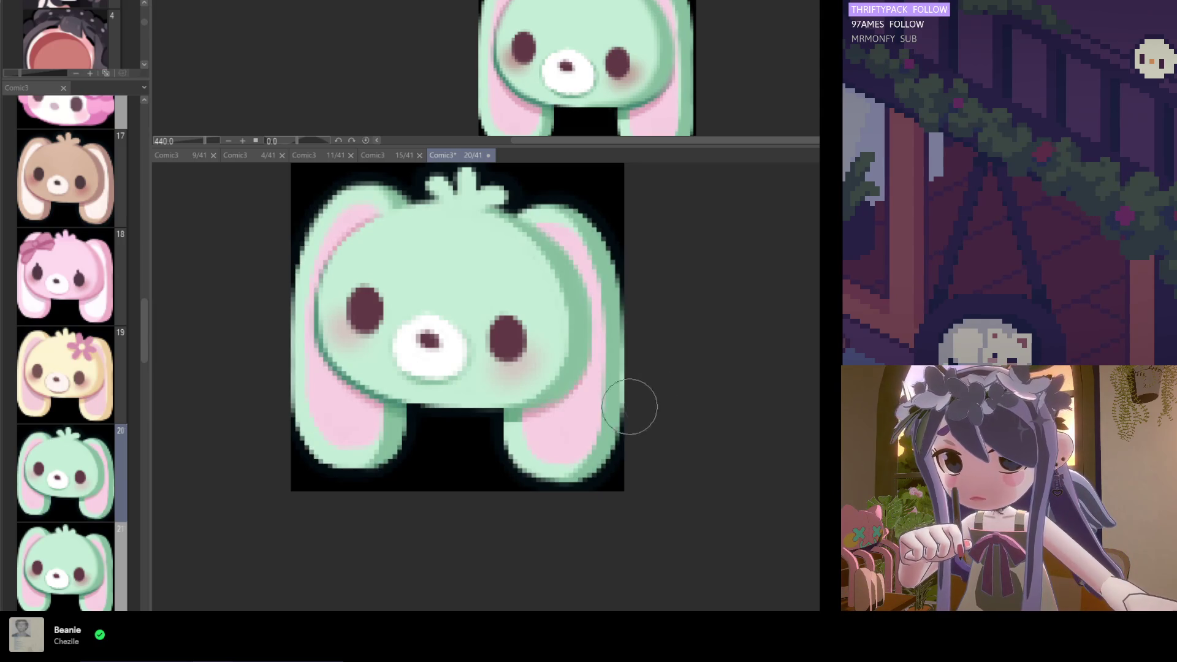
scroll(666, 429, down, 2)
scroll(649, 453, down, 2)
key(ctrl+s)
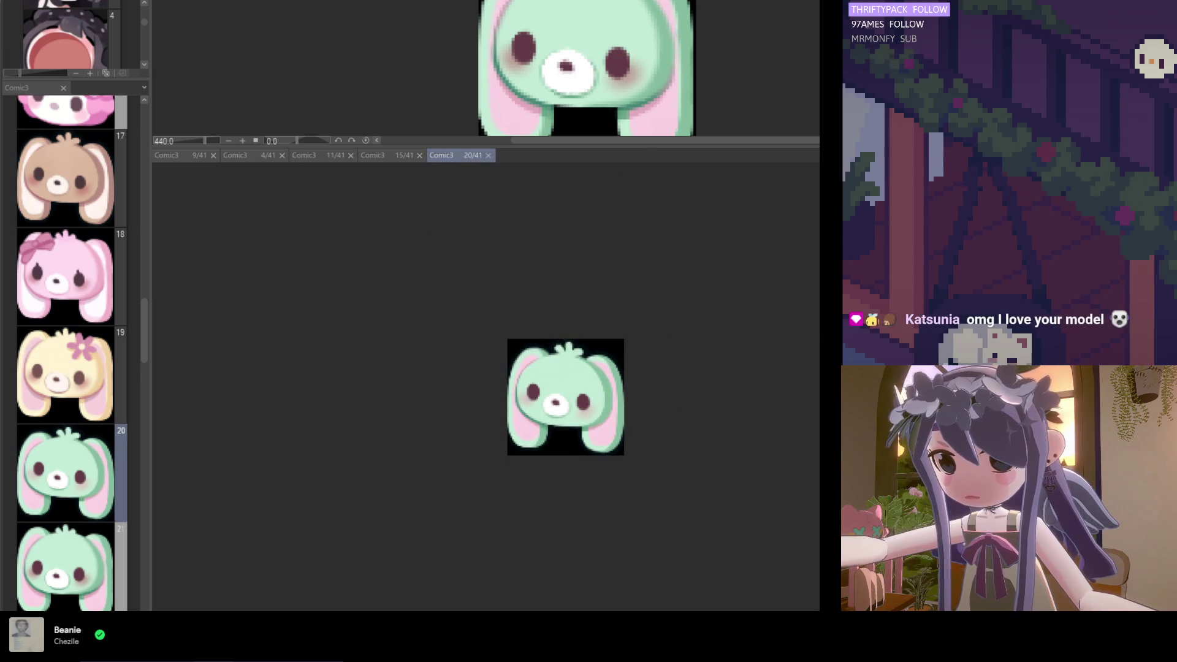
Swap the black background to white to check the green bunny's black outline
key(ctrl+z)
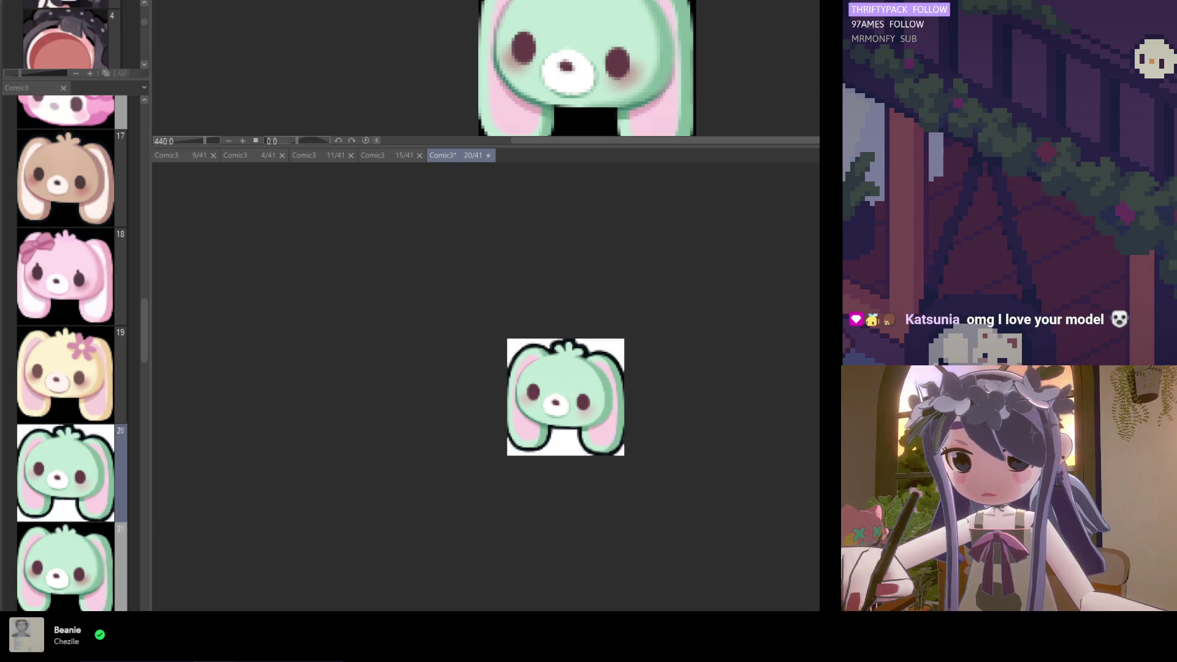
scroll(621, 445, up, 4)
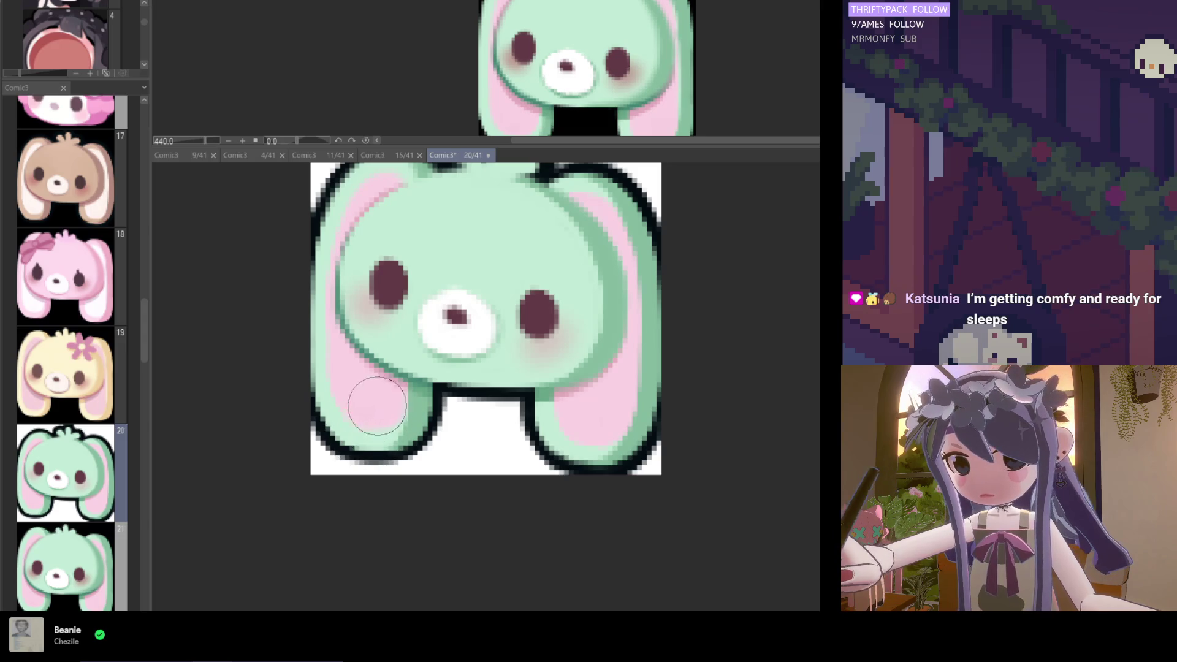
scroll(374, 429, down, 2)
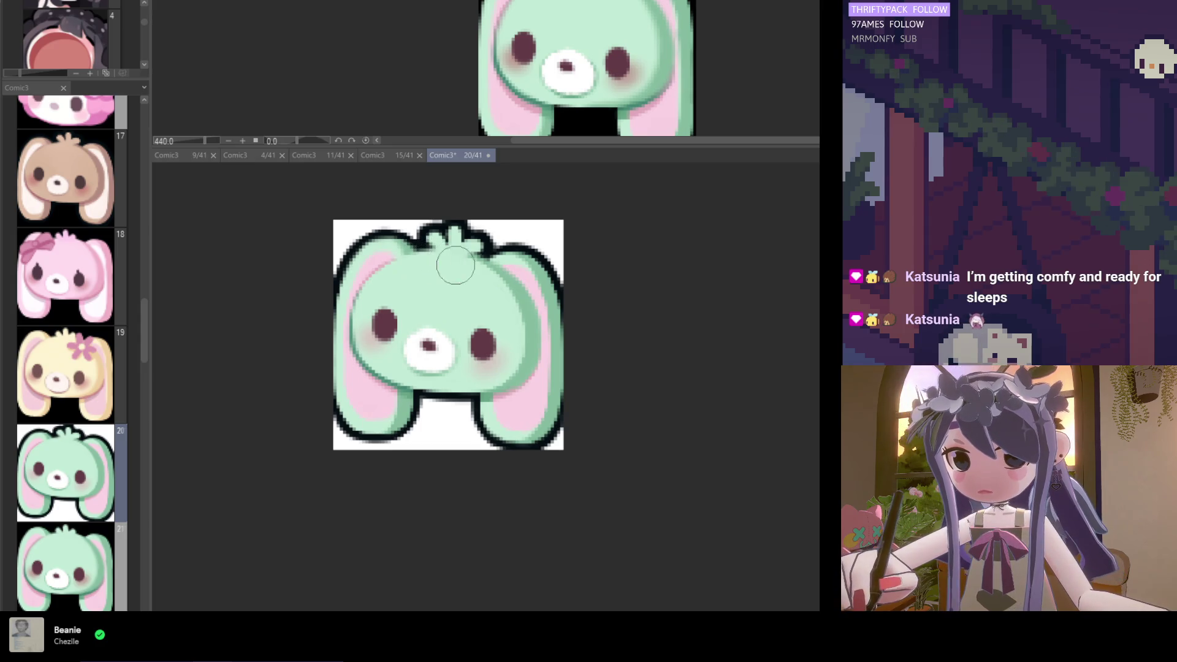
scroll(553, 397, down, 3)
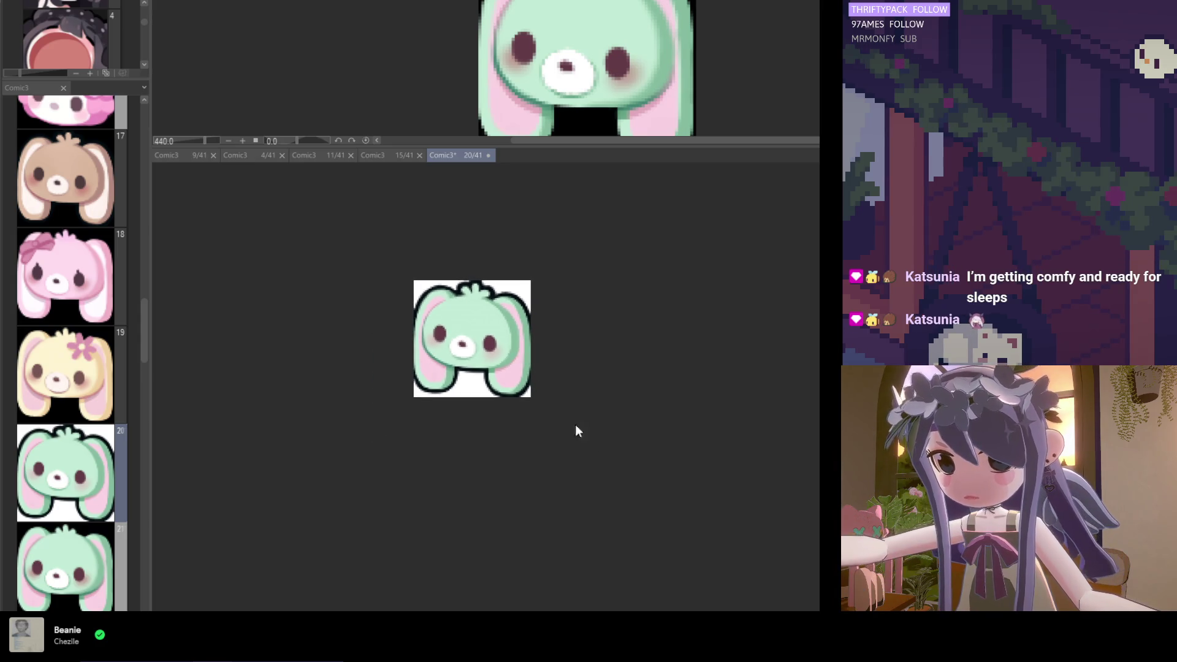
Drag page 21, the duplicate green bunny, down the page list to after page 32
click(81, 531)
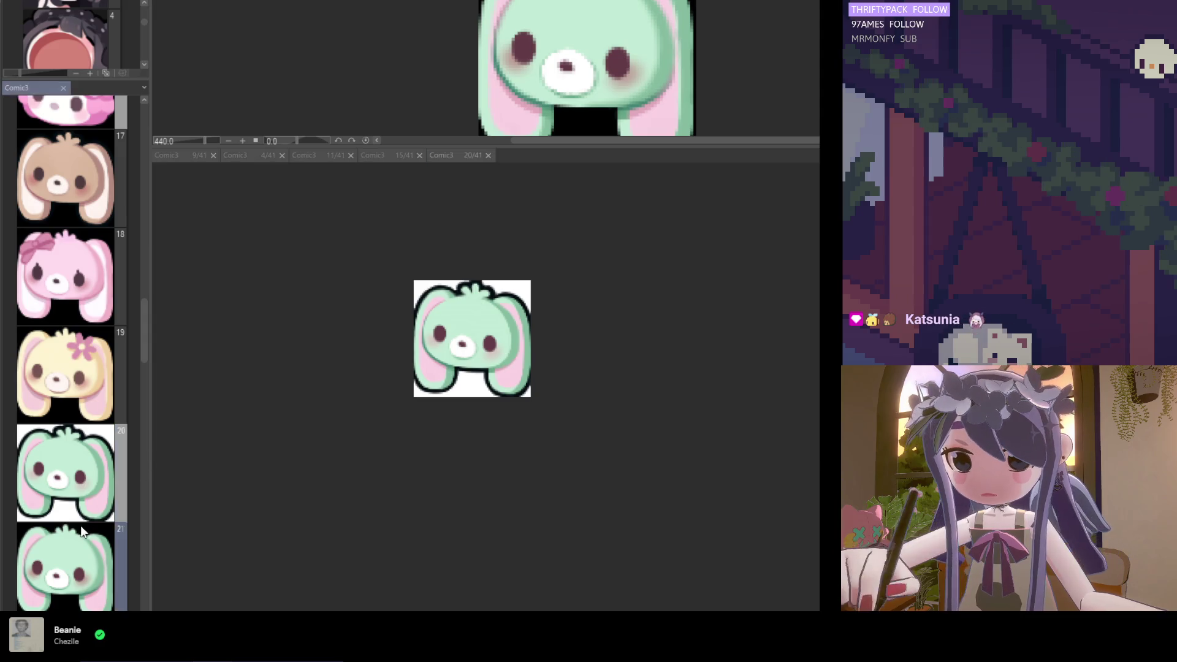
scroll(82, 530, down, 5)
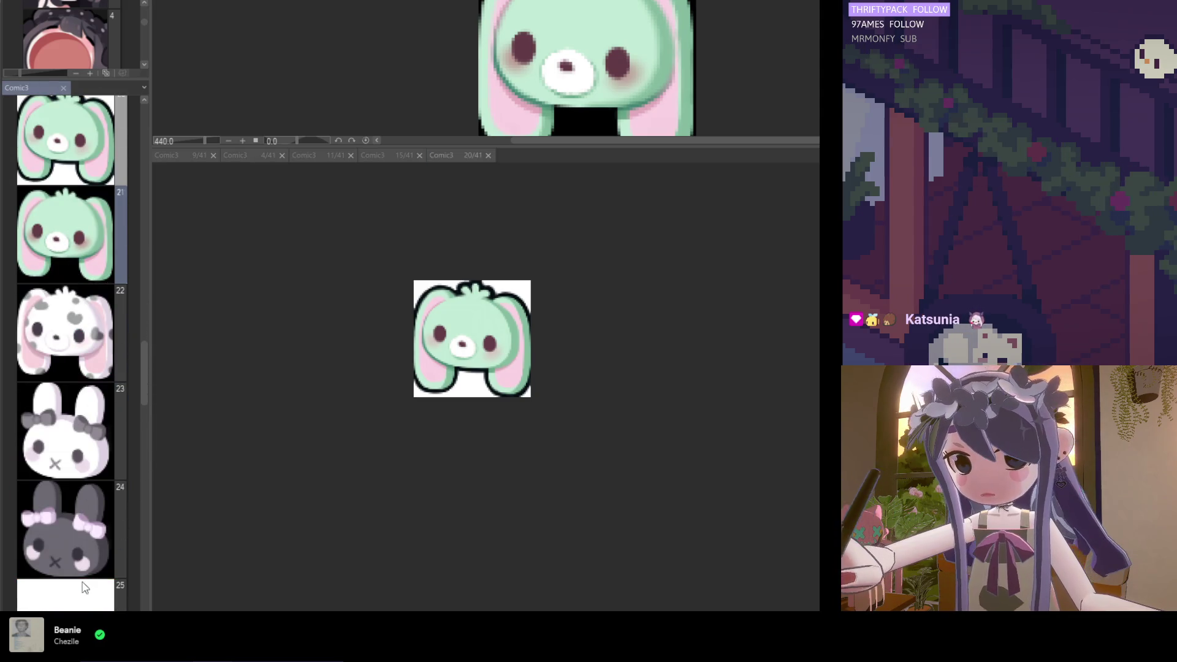
drag(81, 563, 90, 557)
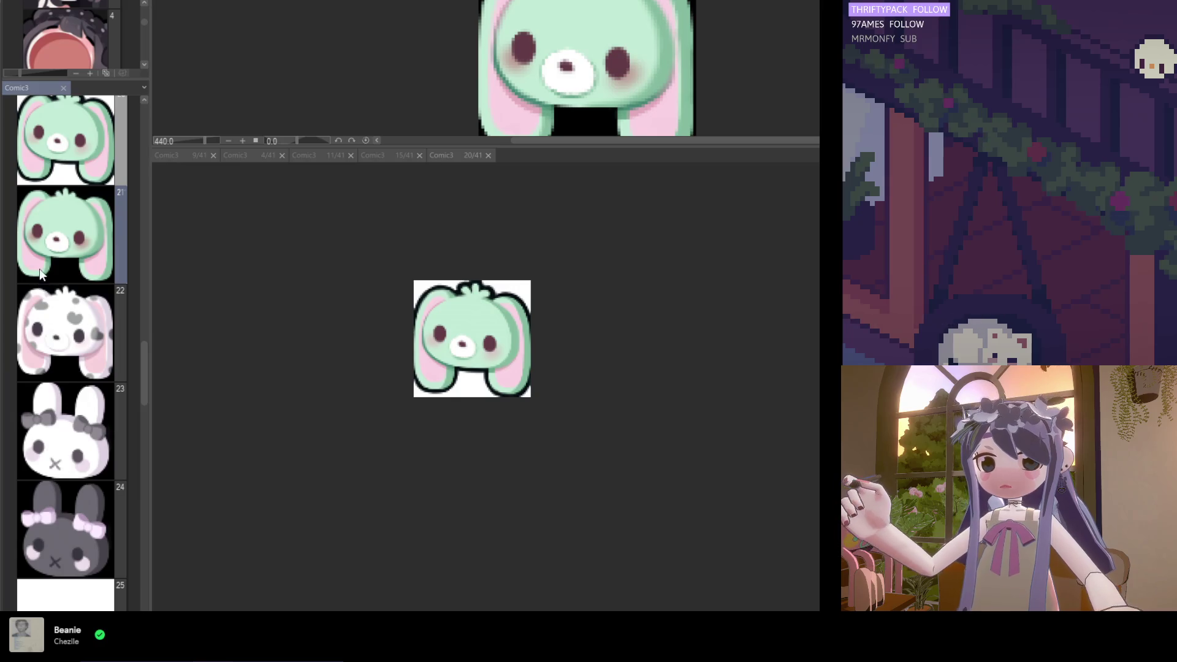
scroll(55, 303, down, 5)
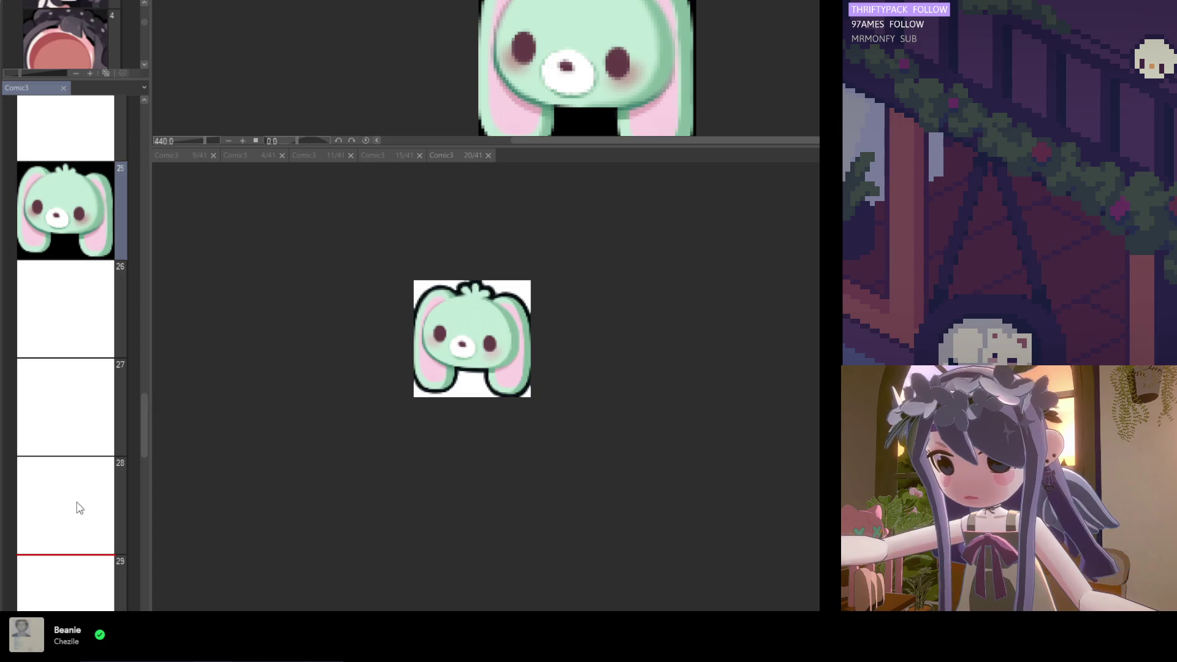
drag(80, 507, 79, 512)
scroll(71, 508, down, 6)
drag(58, 162, 95, 517)
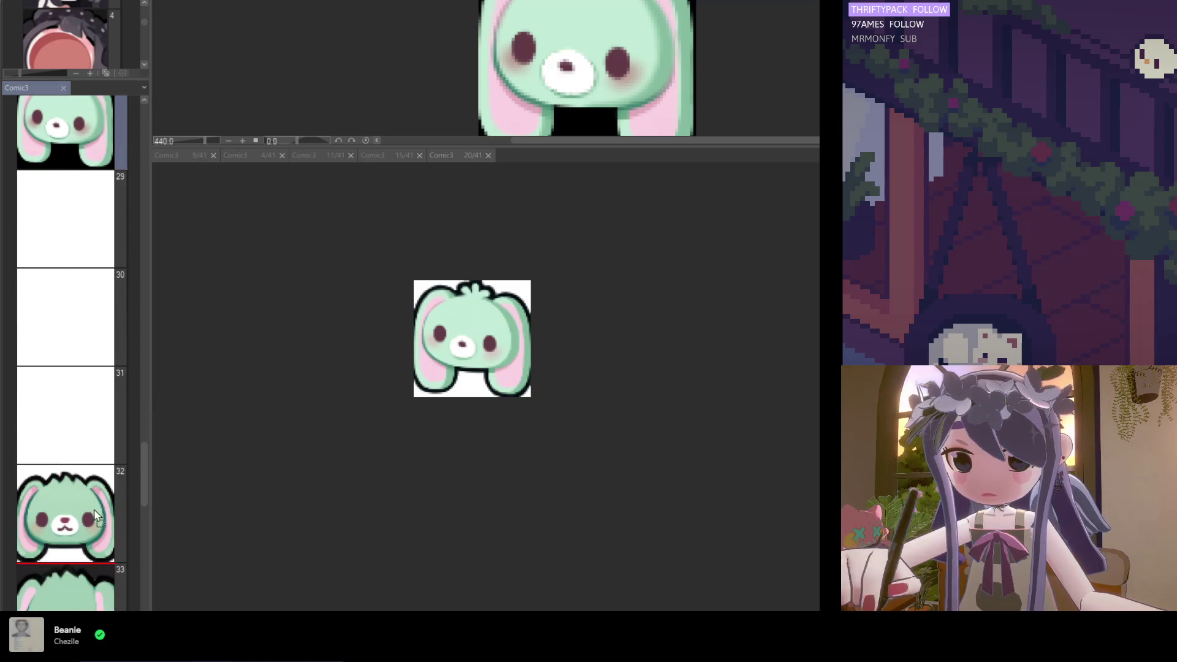
drag(78, 565, 86, 570)
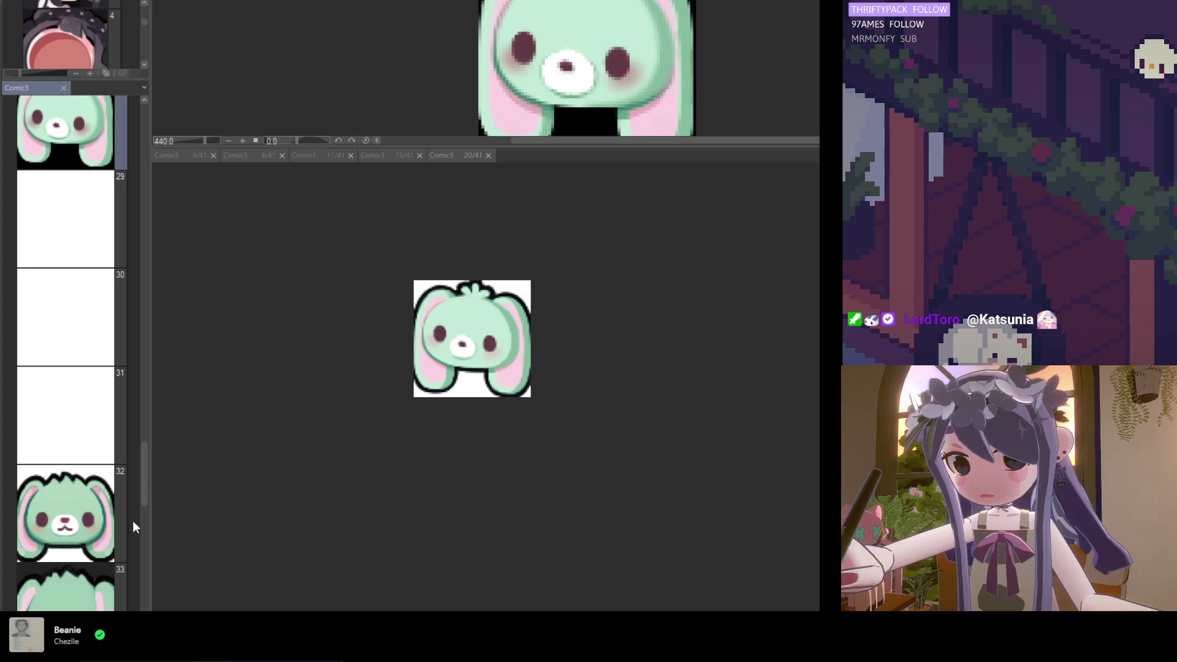
mouse_move(148, 477)
mouse_down()
mouse_move(147, 502)
mouse_move(129, 371)
mouse_move(137, 345)
mouse_up()
click(451, 458)
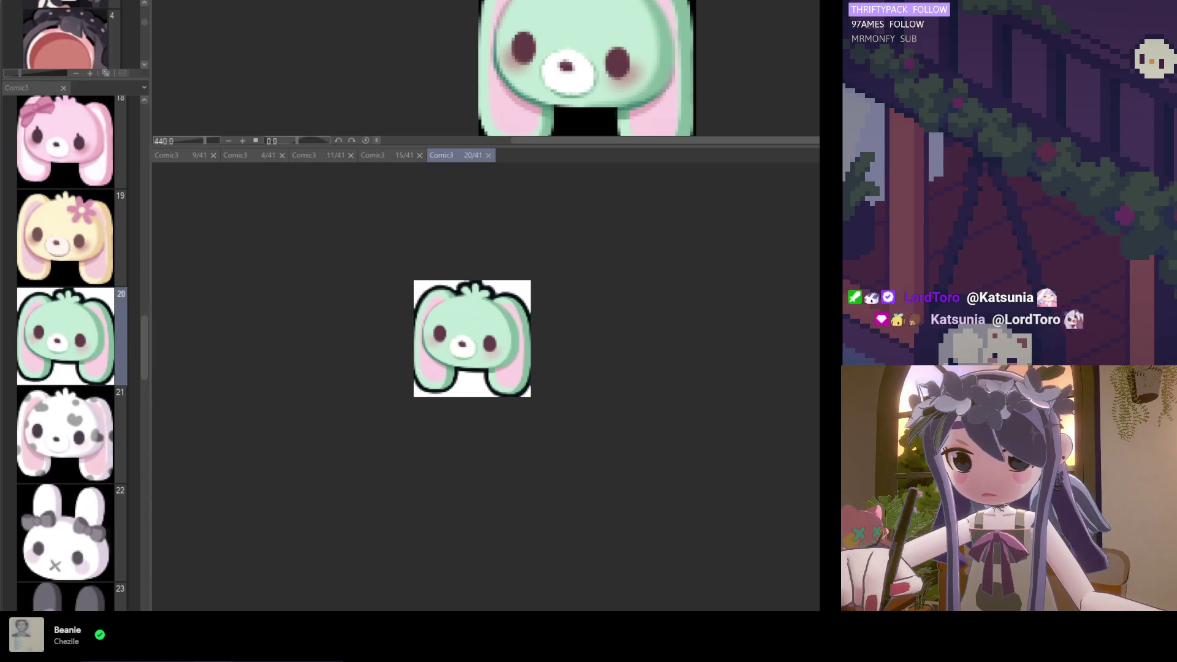
Switch the background back to black and save the document
key(alt+BackSpace)
key(ctrl+s)
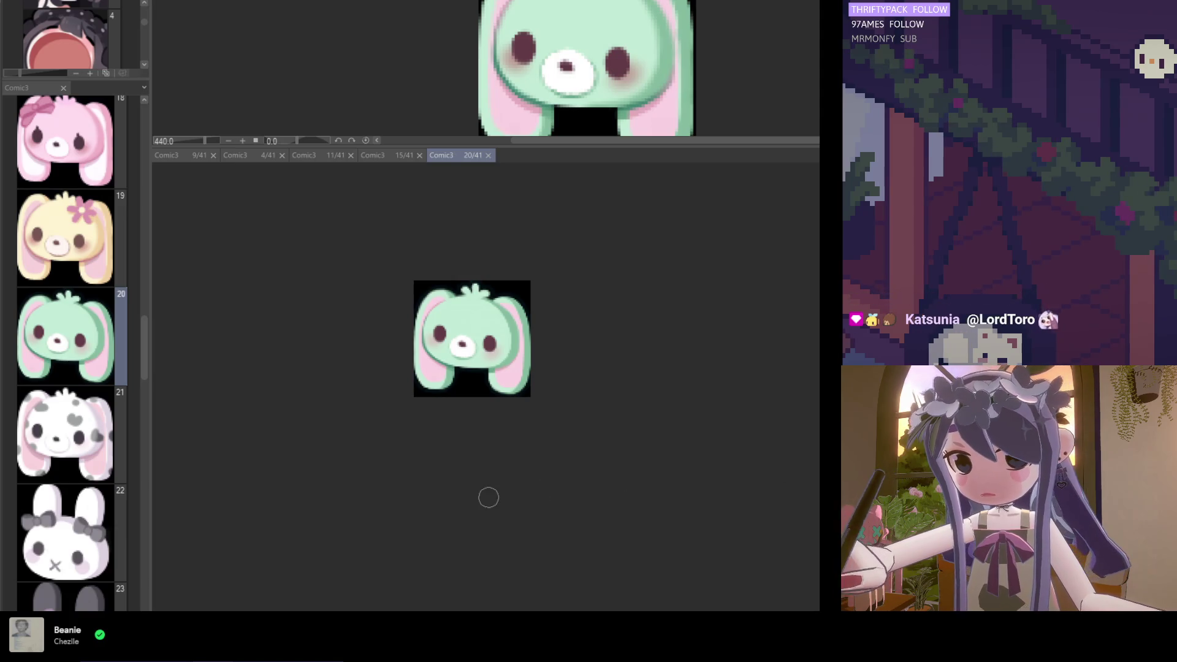
mouse_move(145, 335)
mouse_down()
mouse_move(149, 301)
mouse_move(152, 321)
mouse_up()
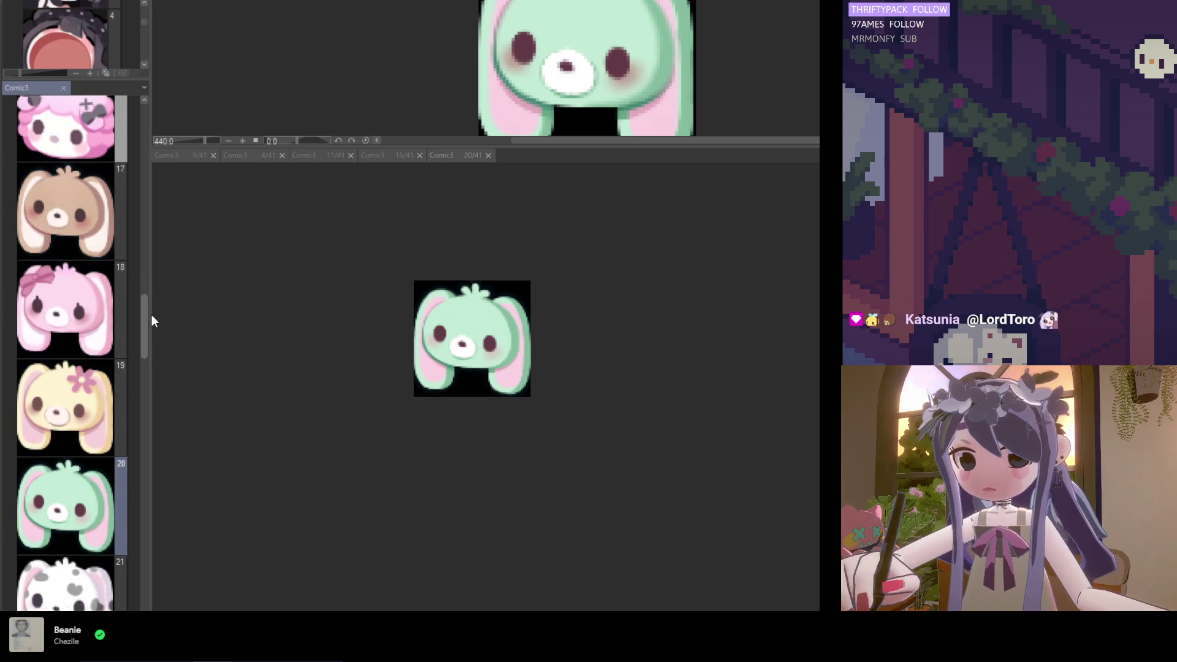
Select page 17 in the page list, then bring the Comic3 20/41 tab to the front
click(80, 226)
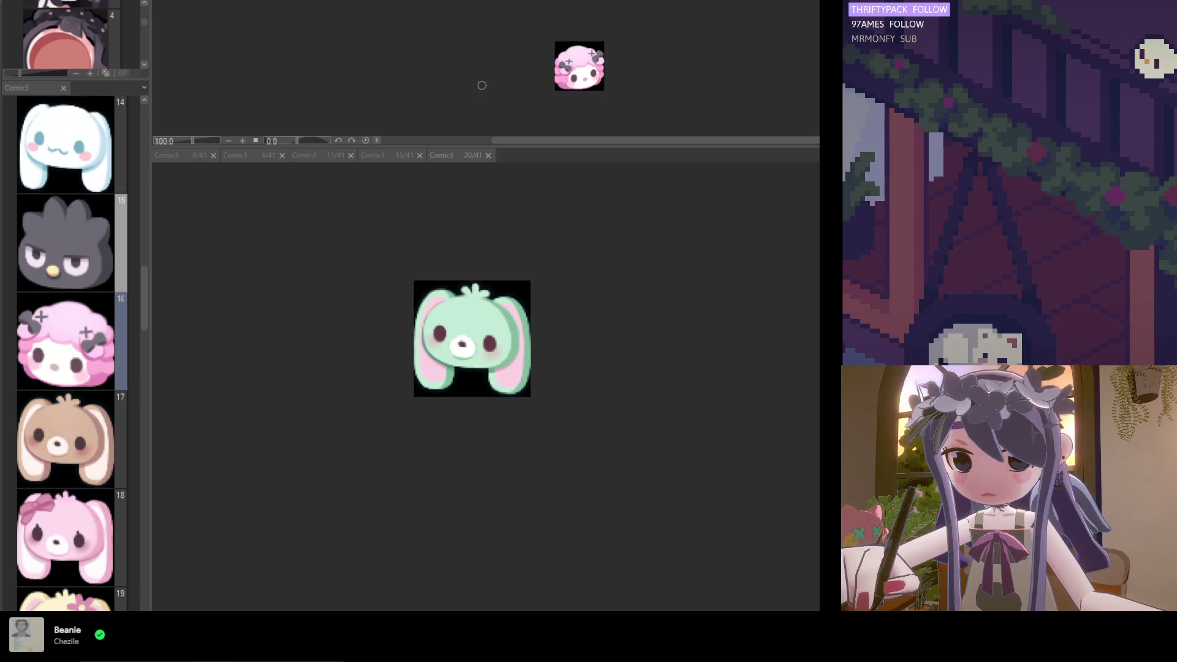
scroll(579, 82, up, 3)
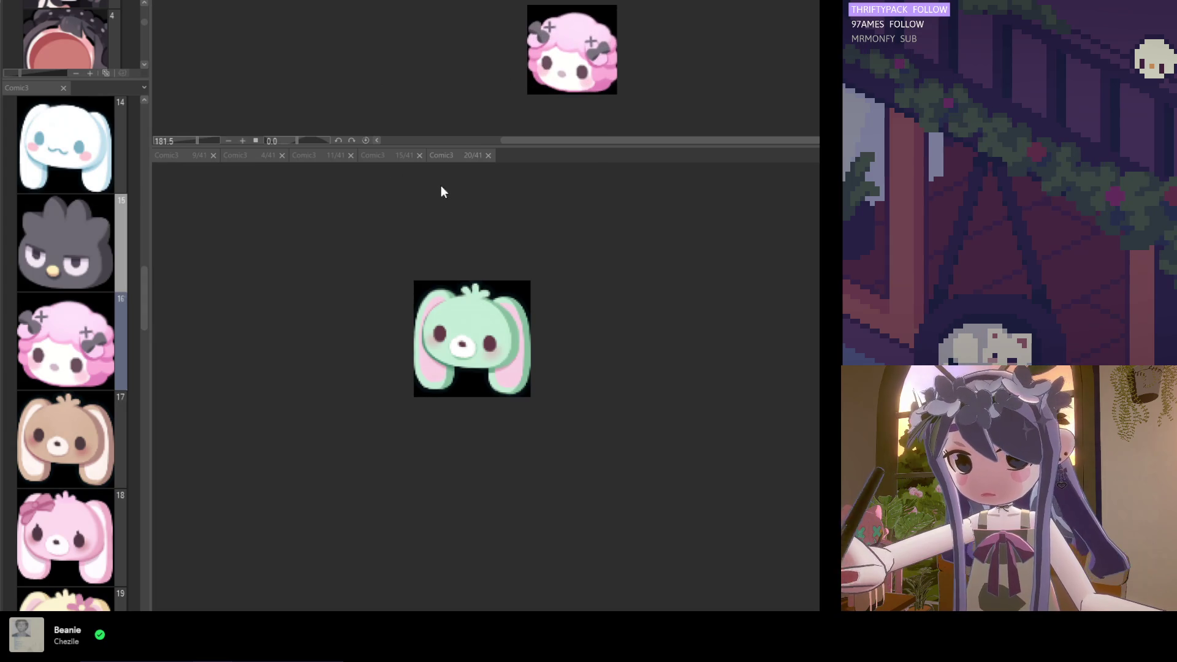
click(453, 155)
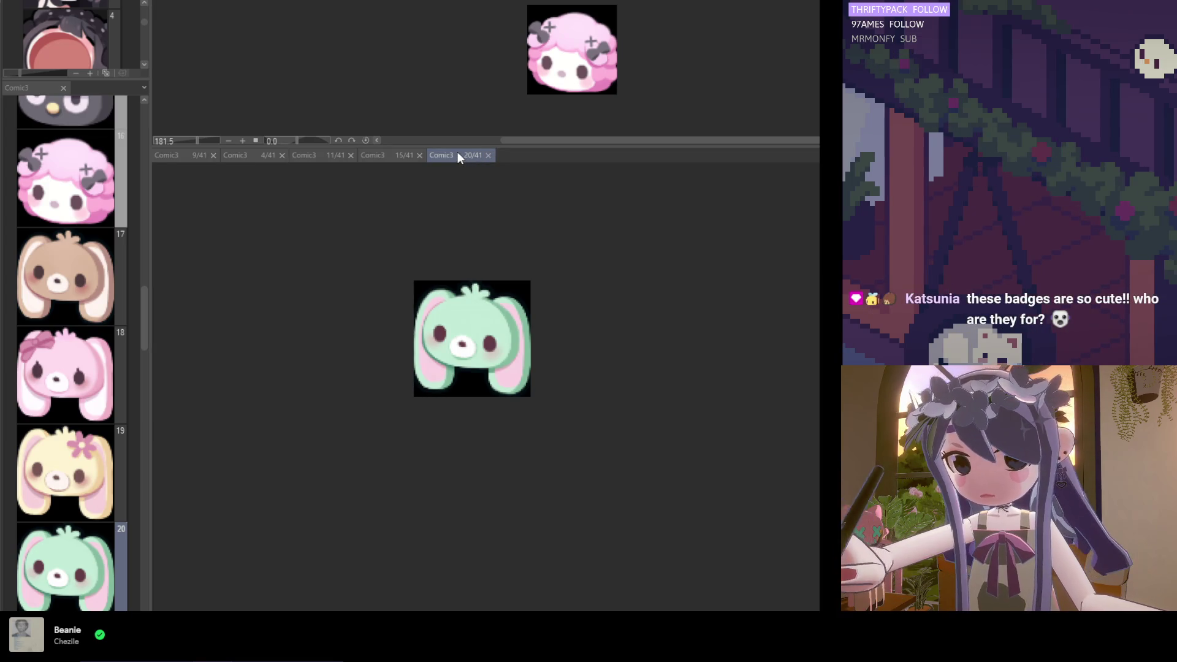
Close the 20/41, 15/41, 11/41 and 4/41 tabs, then scroll the page thumbnail list down
click(488, 155)
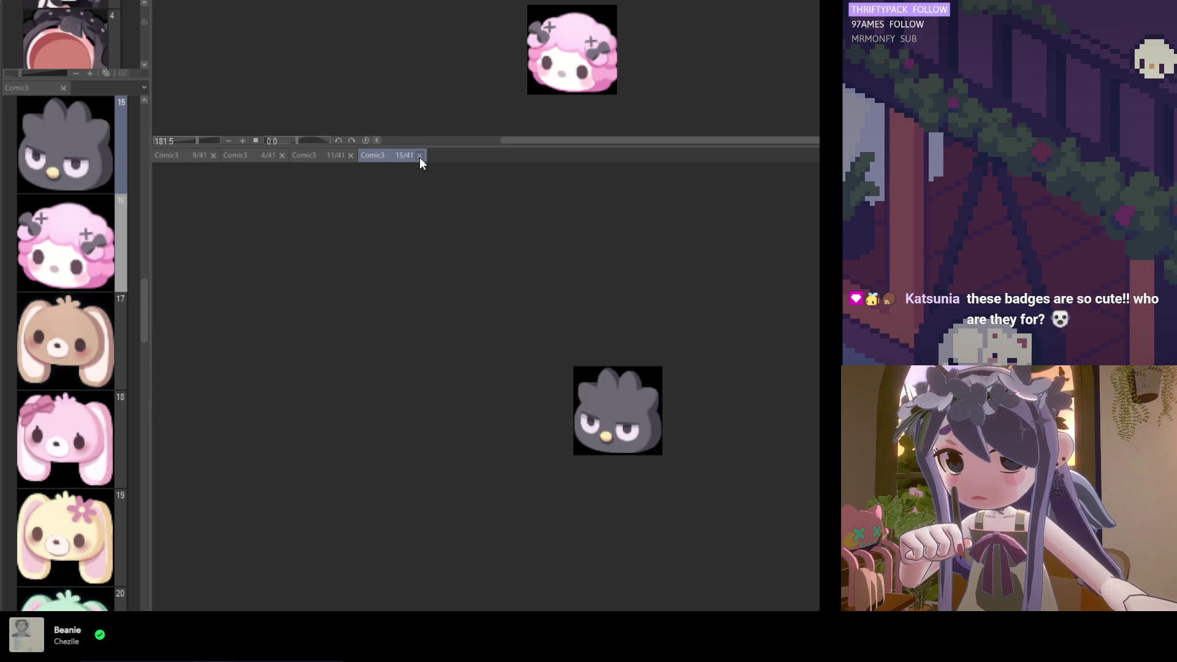
click(420, 155)
click(351, 155)
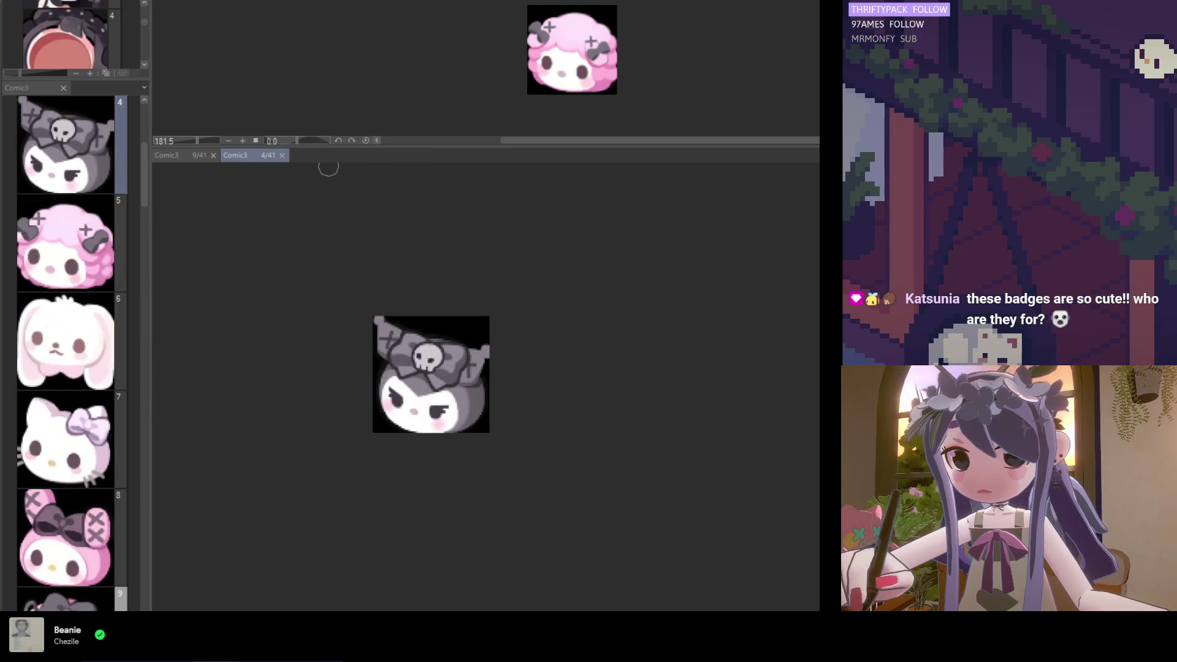
click(283, 156)
drag(144, 185, 161, 297)
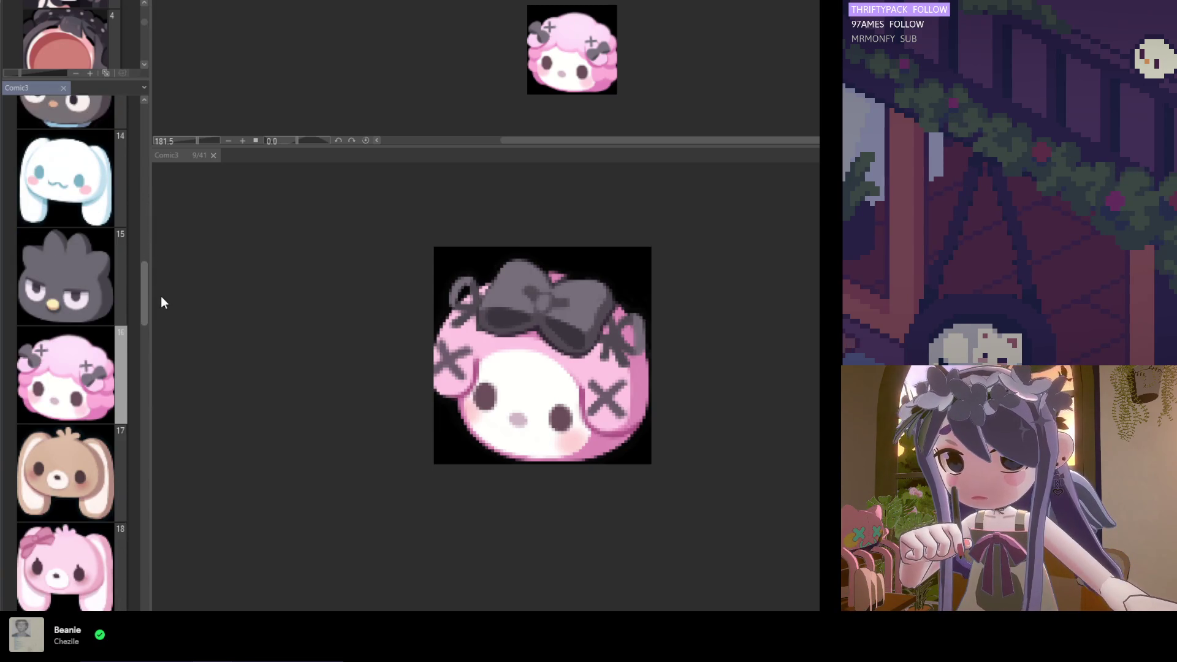
Open page 14's Cinnamoroll emote and inspect it with the outline preview on grey
double_click(120, 223)
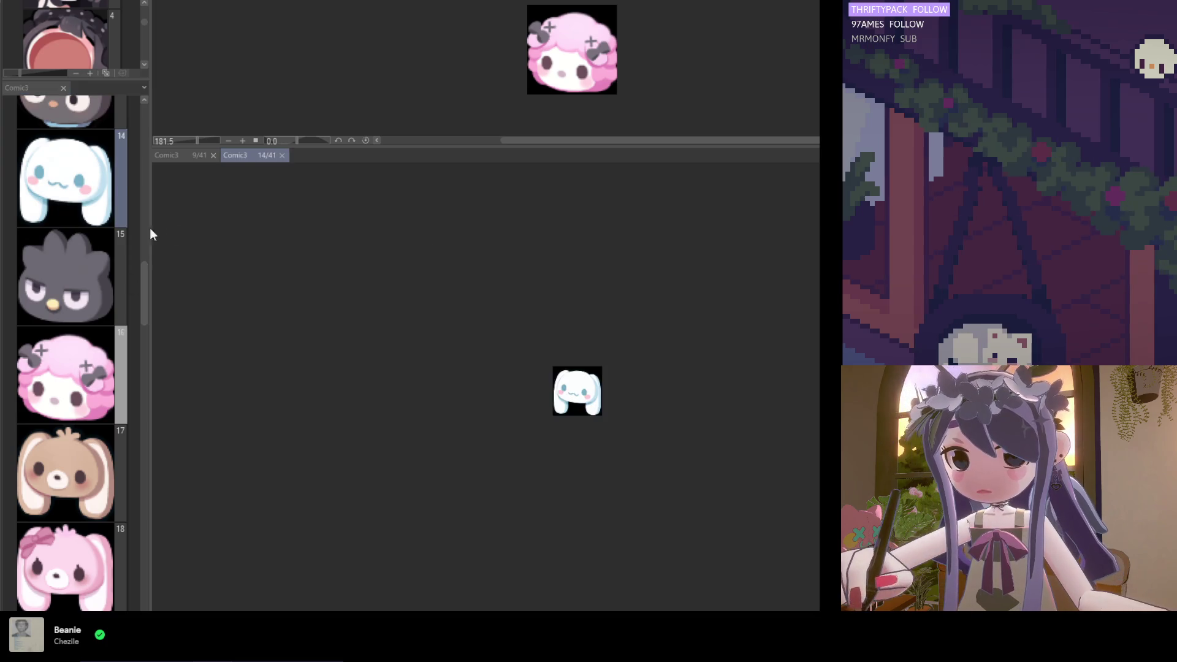
scroll(533, 410, up, 5)
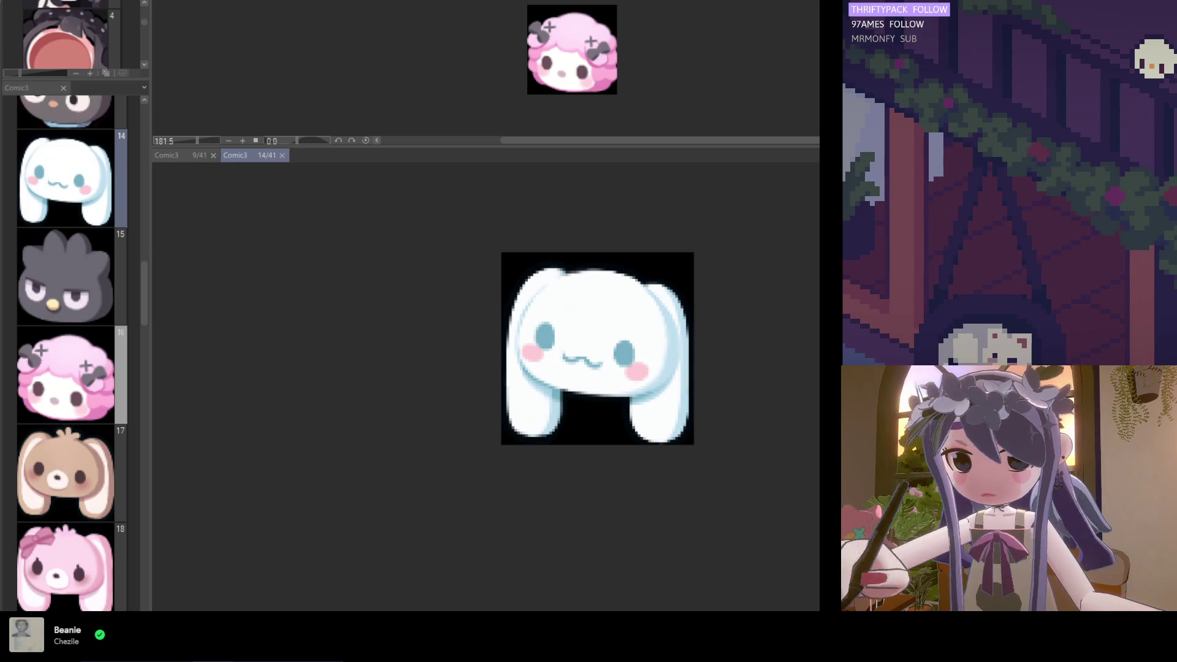
key(F1)
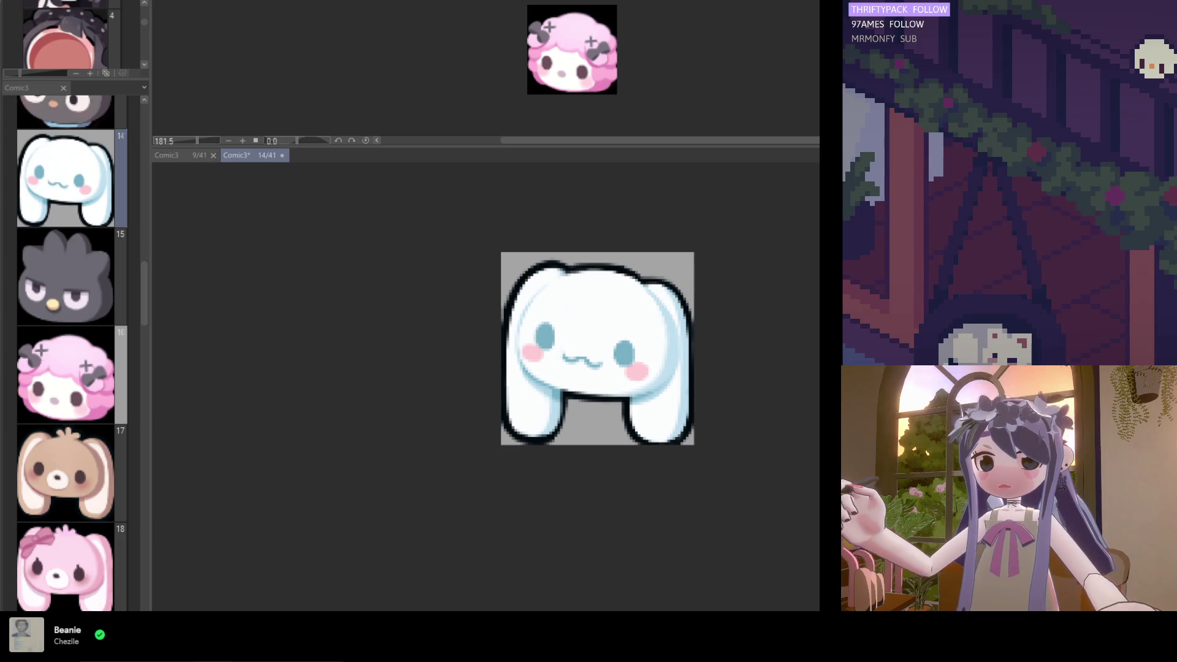
scroll(537, 405, up, 1)
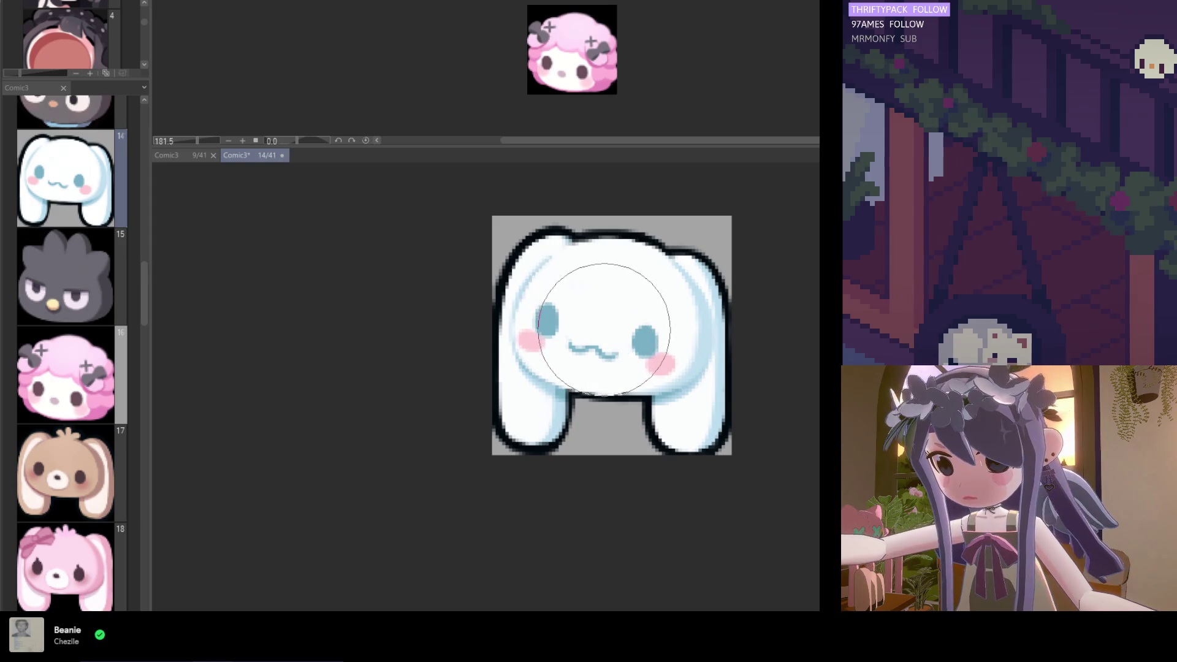
scroll(575, 331, down, 1)
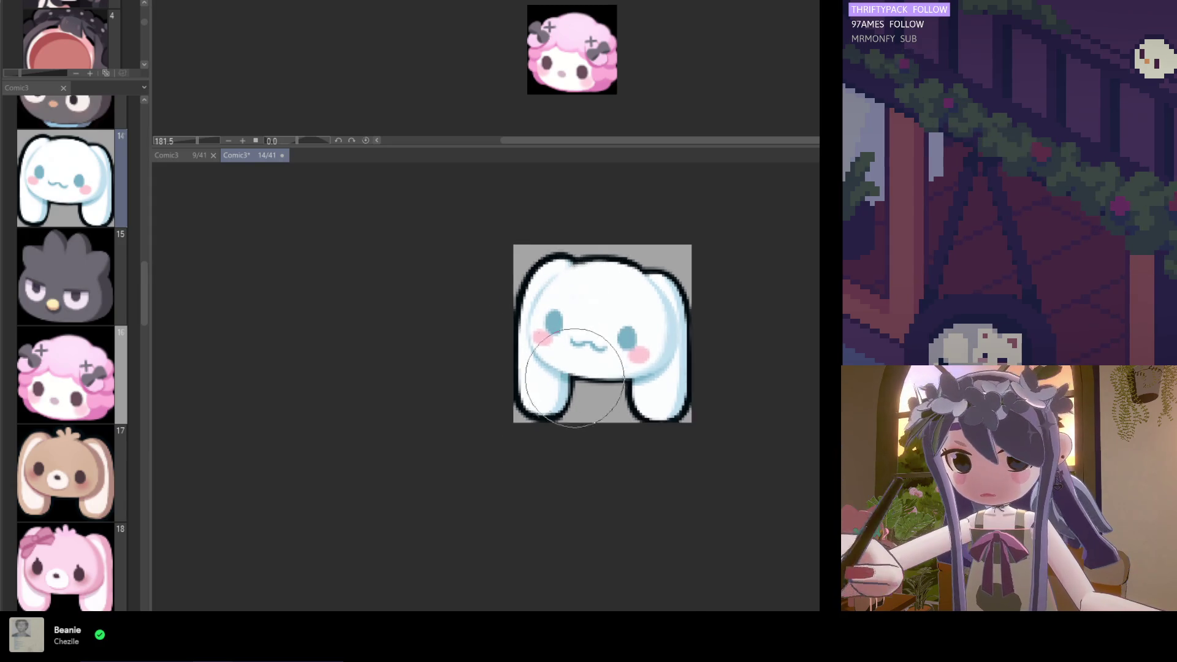
scroll(579, 417, down, 1)
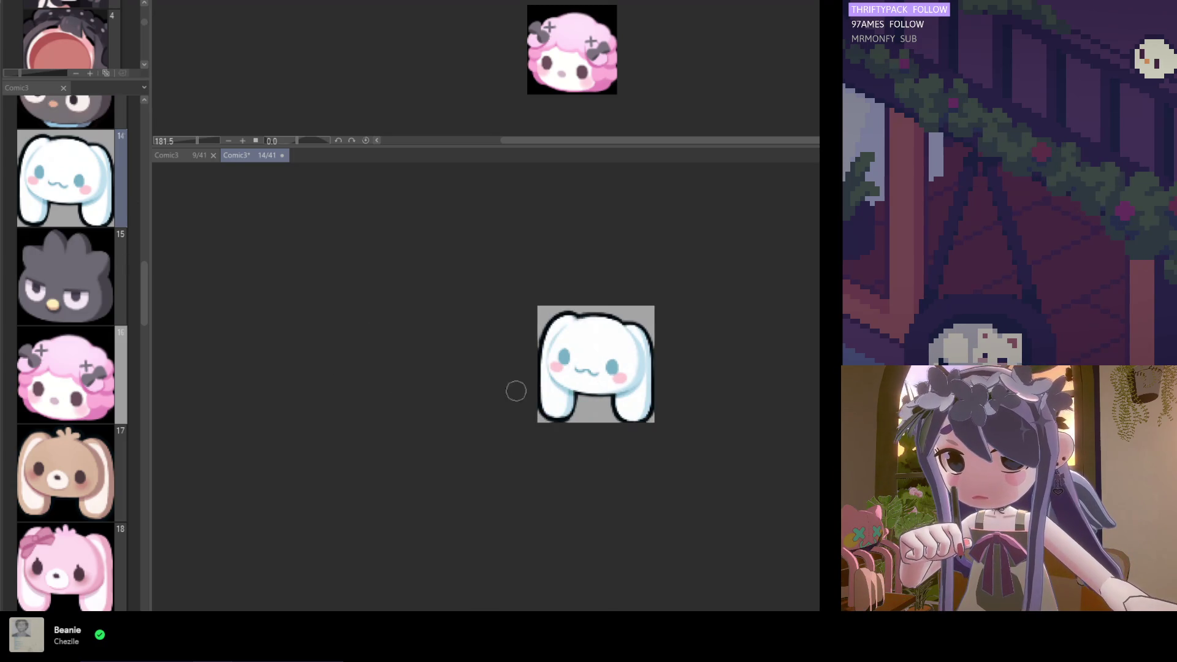
scroll(569, 408, up, 1)
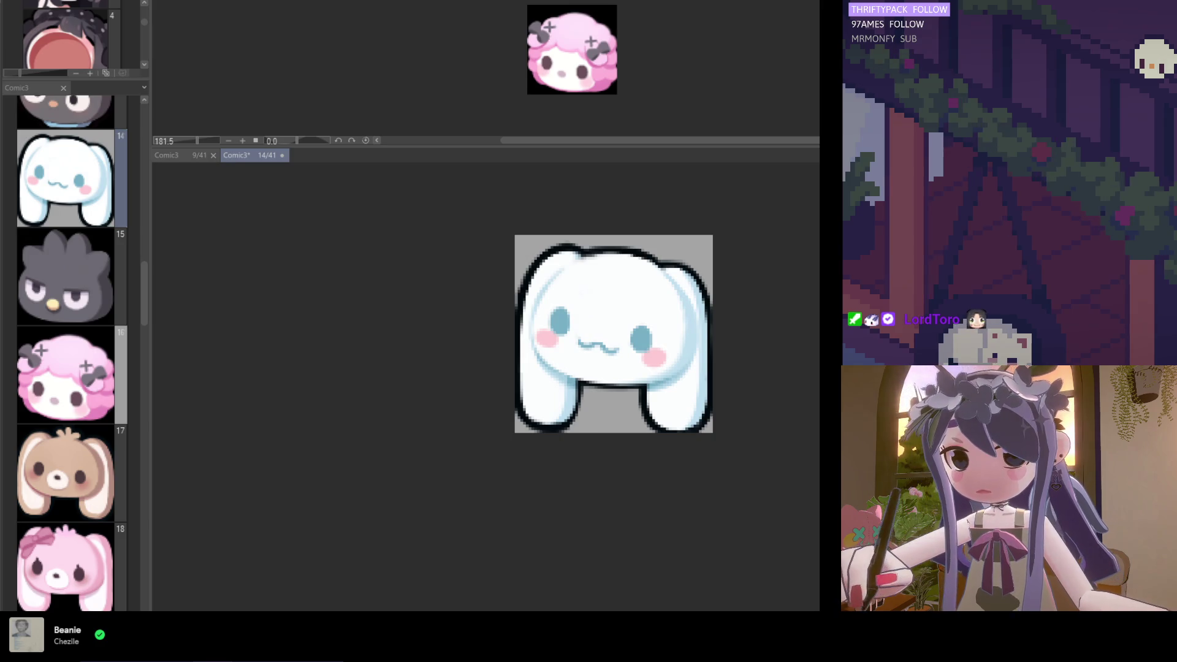
scroll(613, 380, up, 1)
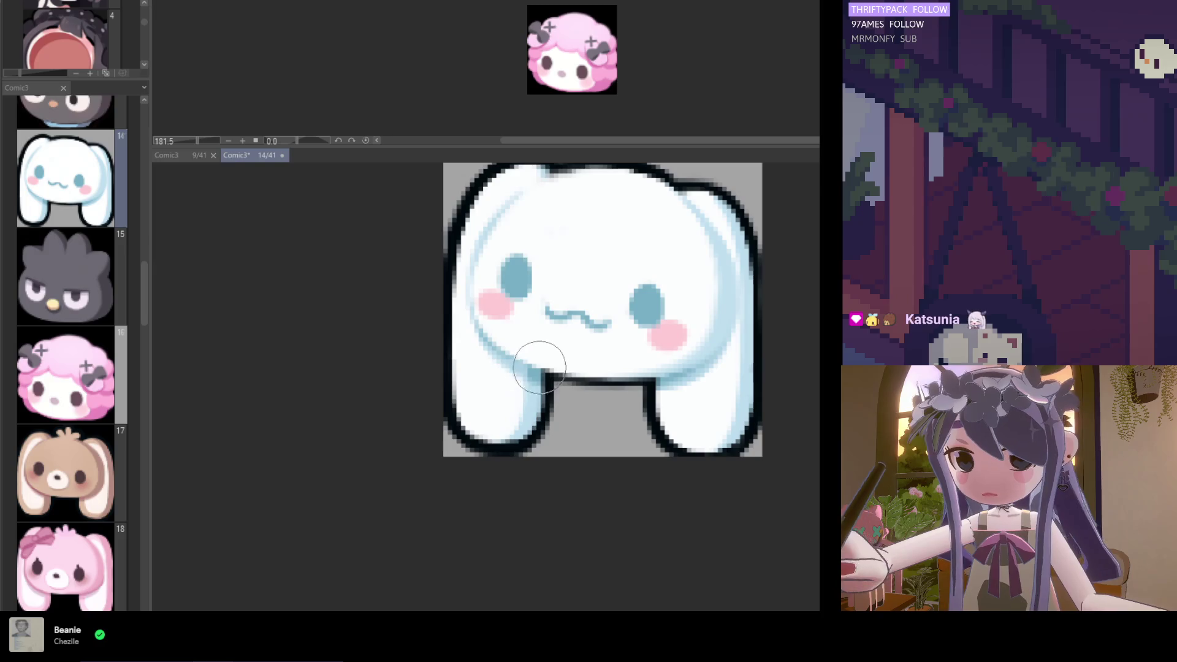
Save page 14, turn the outline preview off, and open page 17's brown bunny
key(ctrl+s)
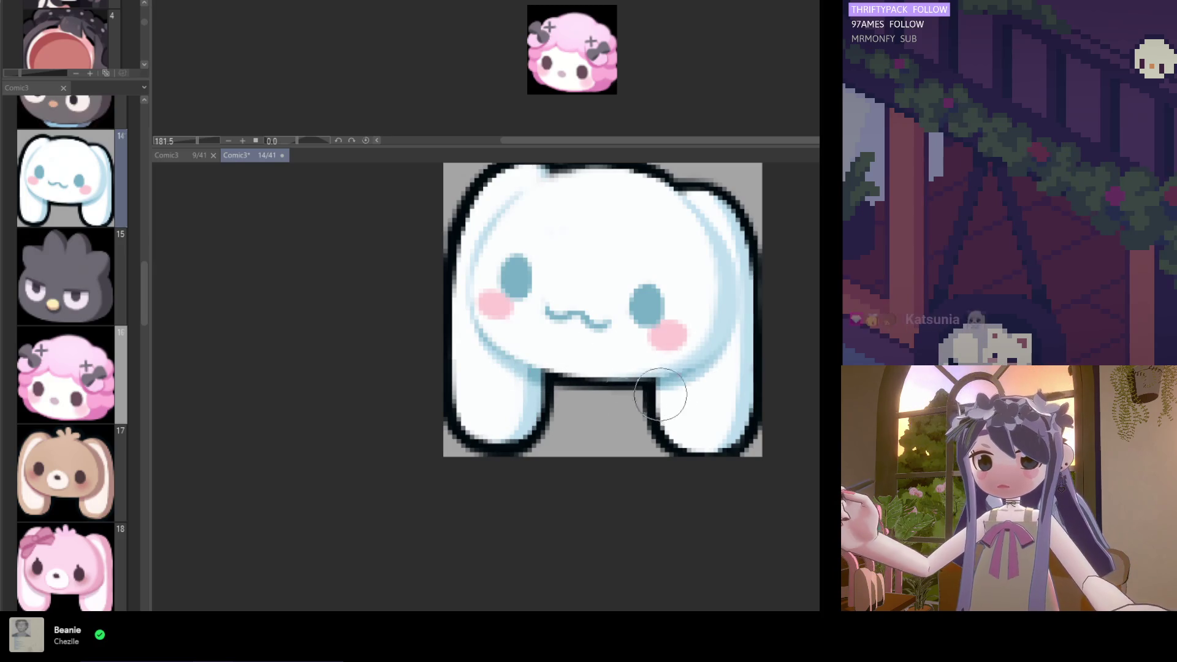
scroll(613, 398, down, 5)
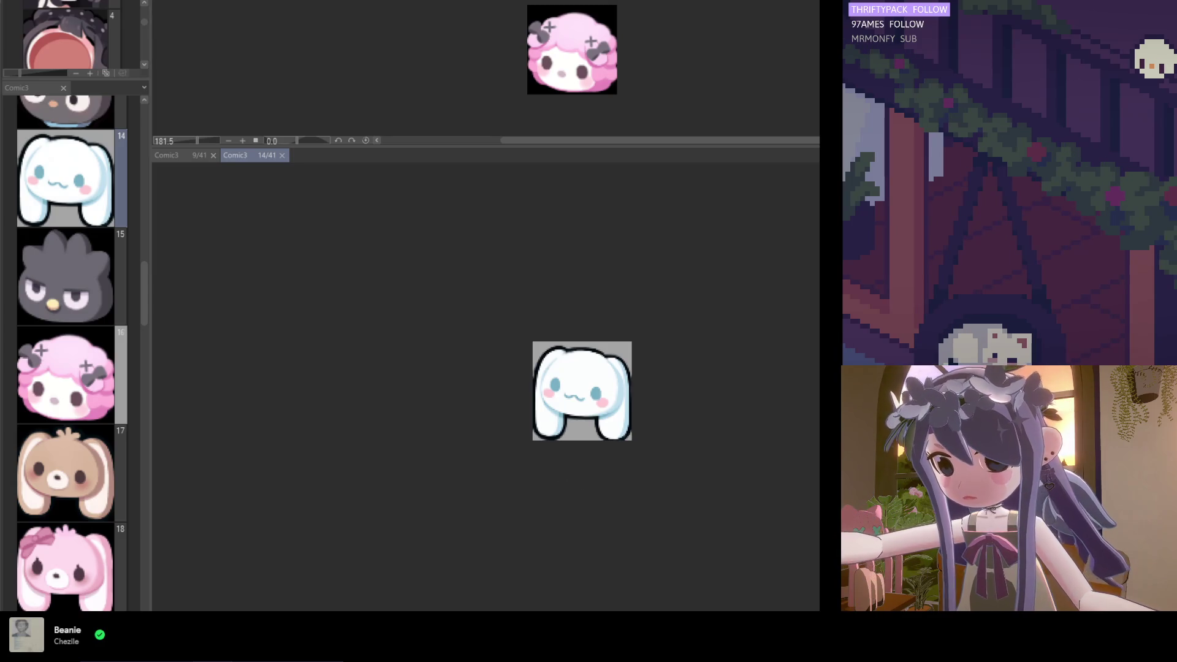
key(Delete)
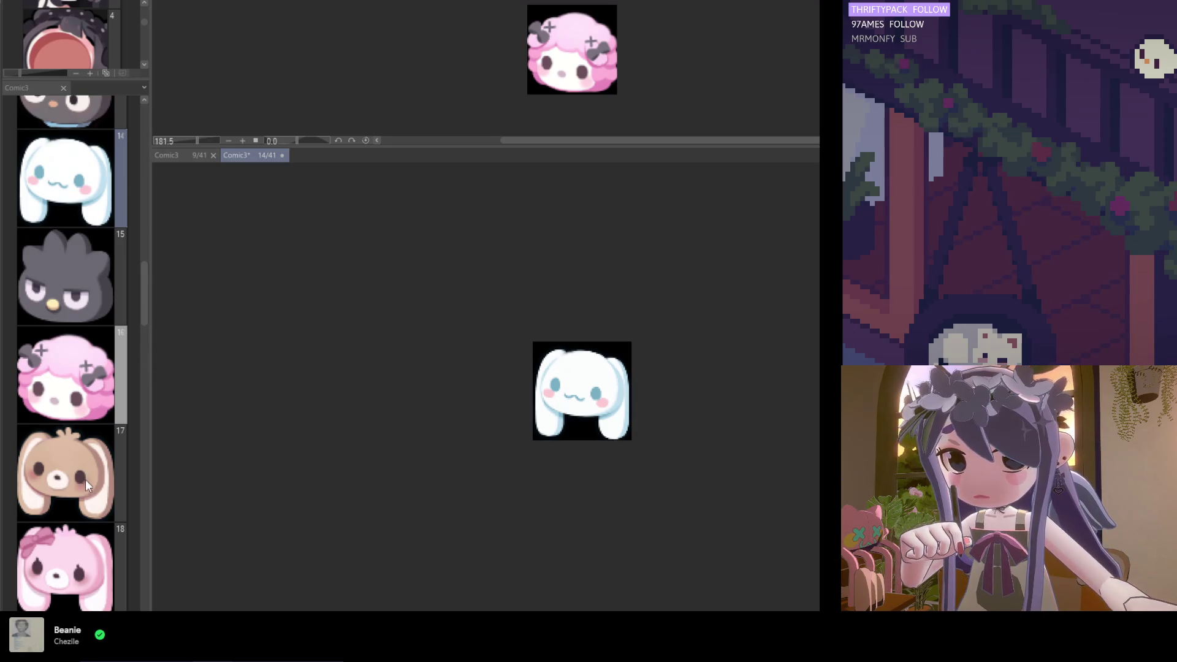
double_click(85, 487)
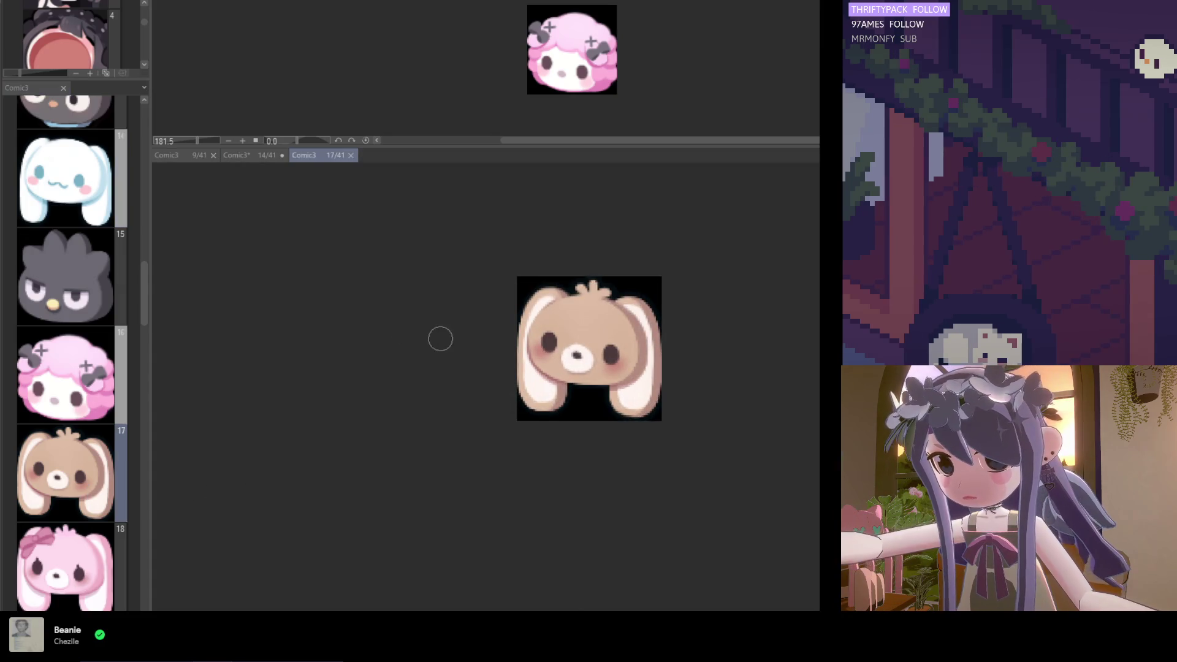
Zoom in and out to inspect page 17's brown bunny, then select page 18
scroll(542, 386, up, 2)
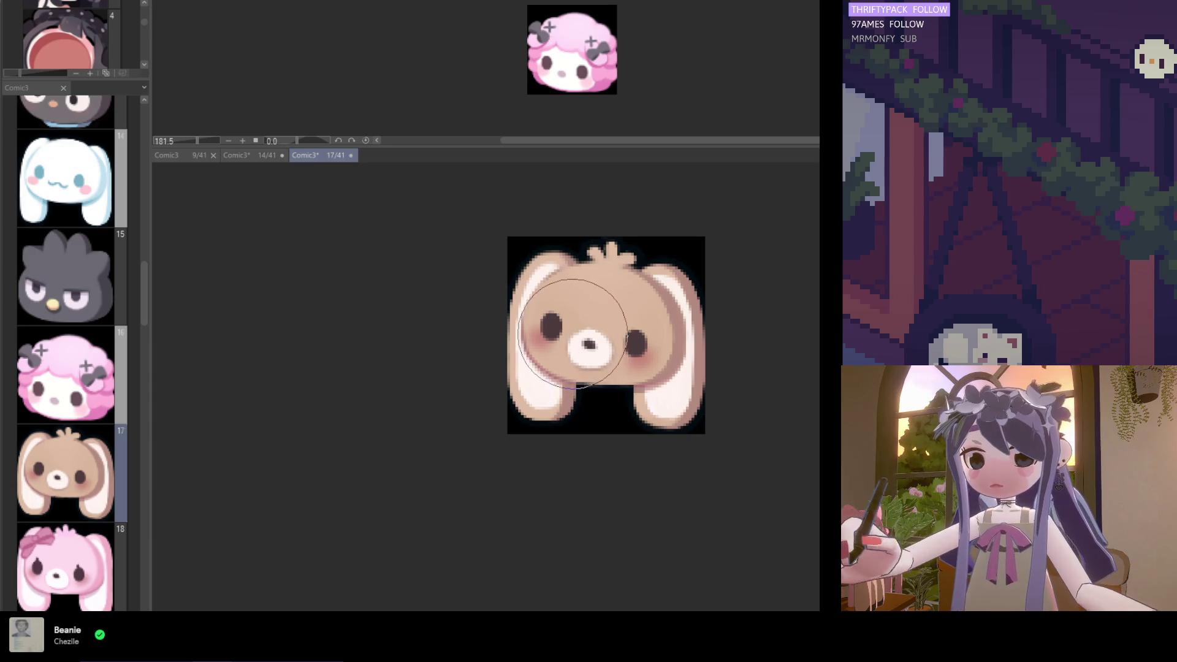
scroll(588, 435, down, 3)
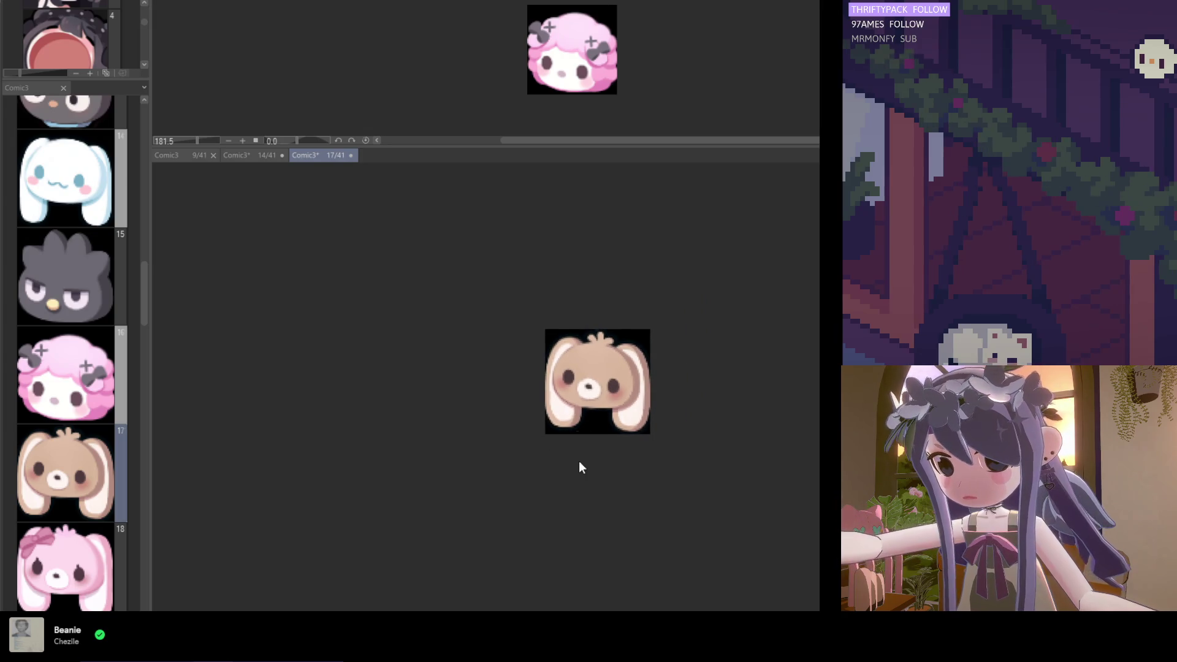
scroll(577, 432, up, 1)
scroll(573, 434, up, 1)
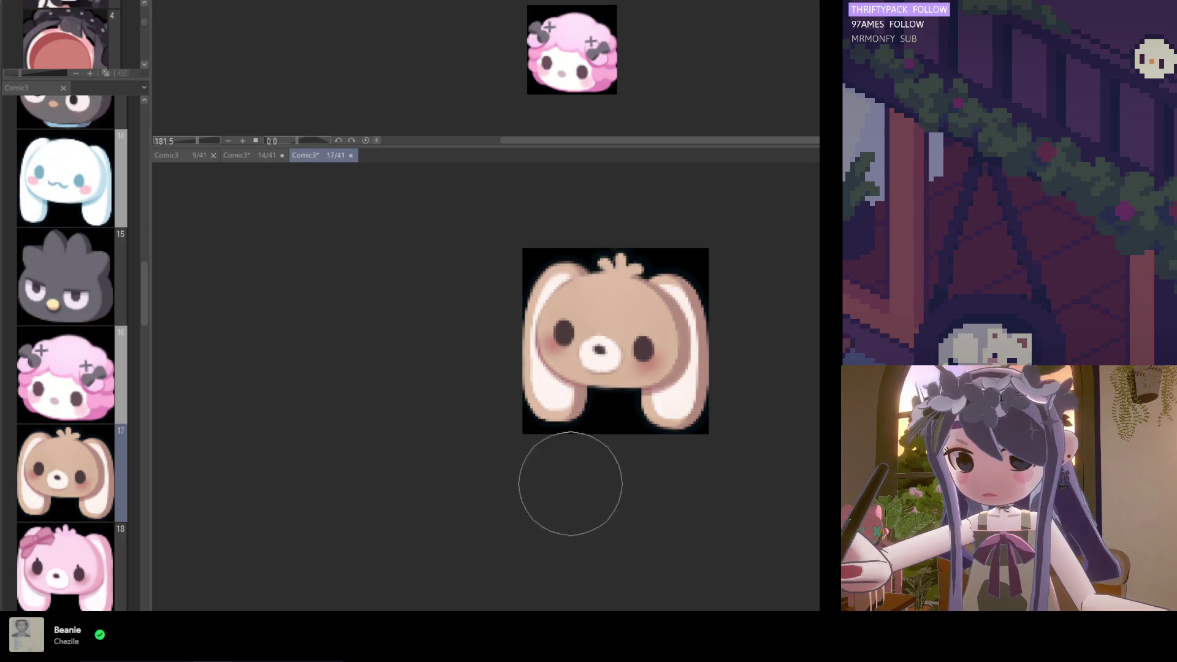
scroll(566, 491, down, 3)
click(91, 561)
scroll(86, 561, down, 3)
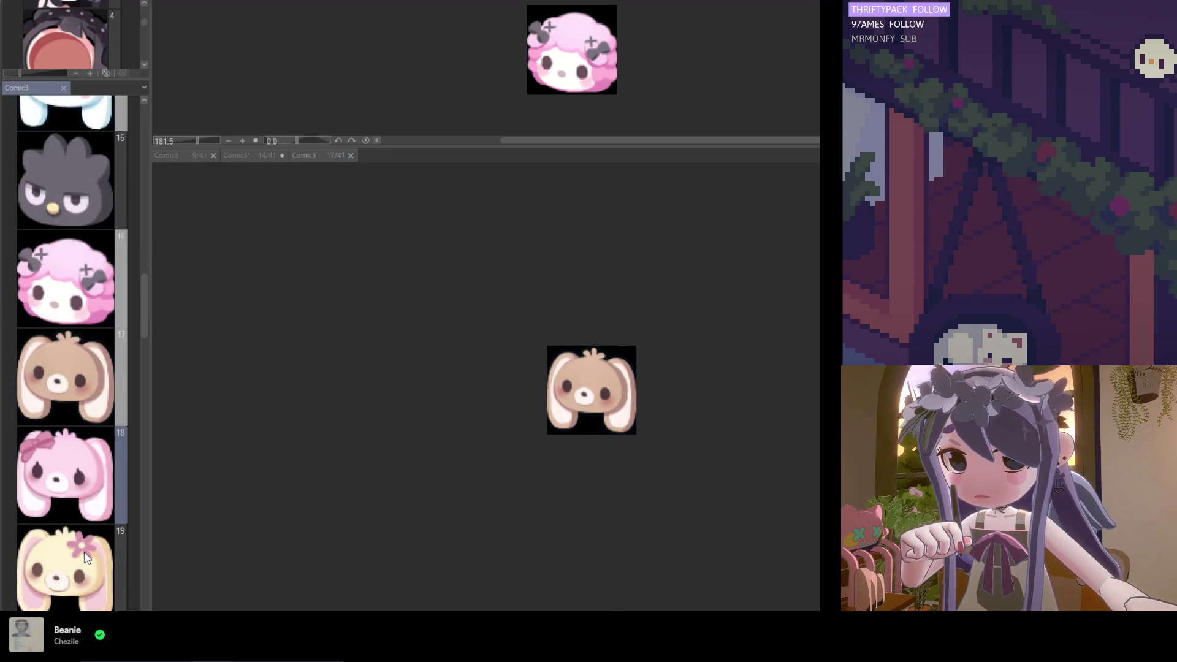
Open page 20's mint bunny emote and touch up its left eye and nose
double_click(84, 554)
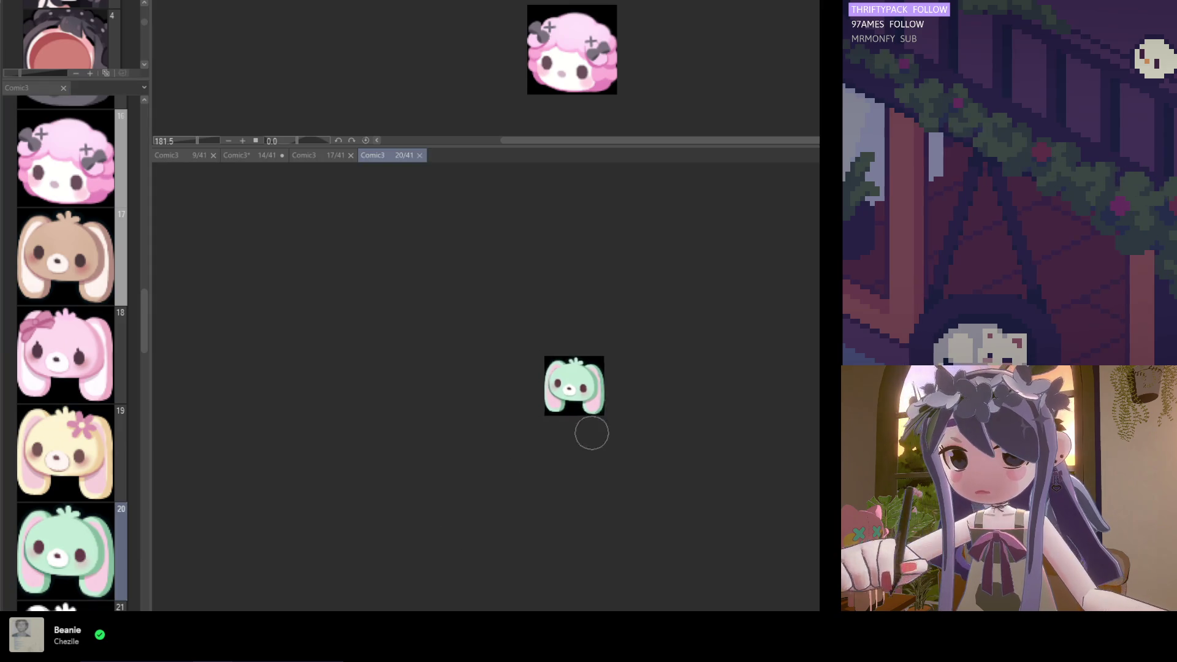
scroll(591, 429, up, 3)
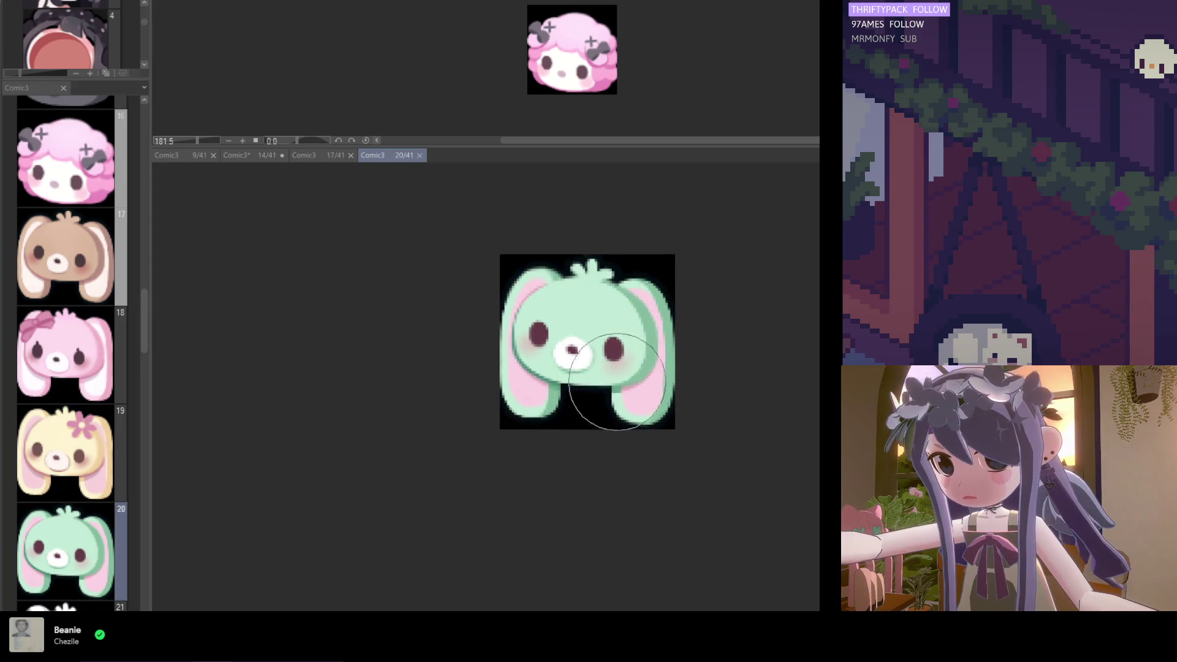
scroll(507, 379, up, 1)
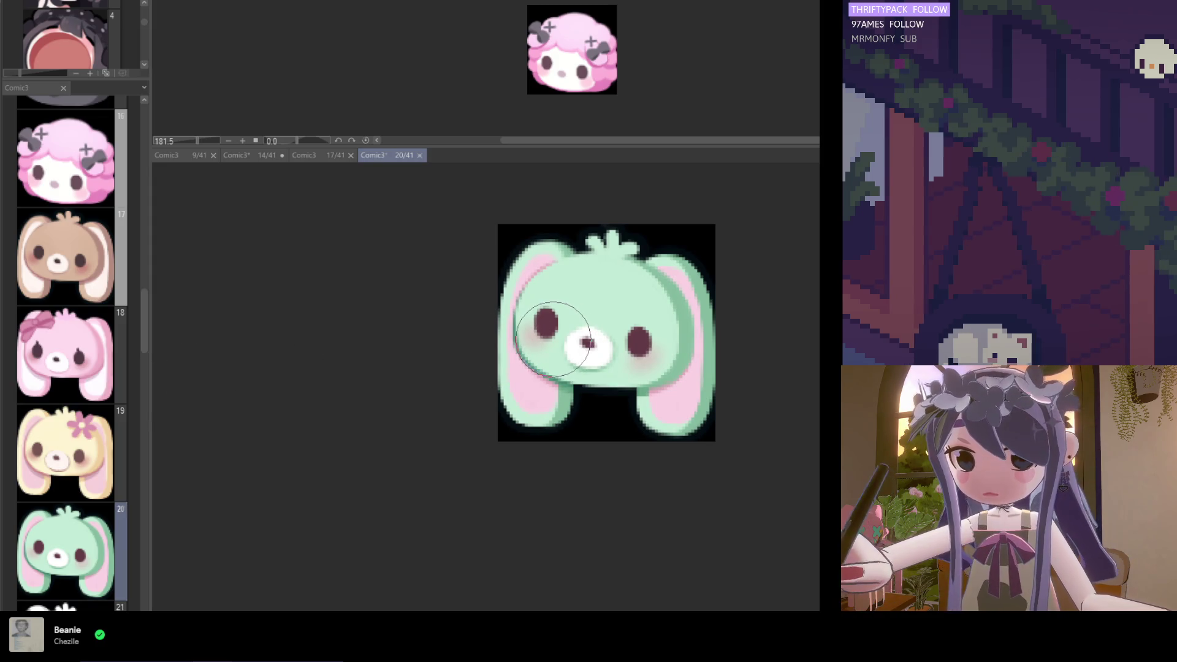
drag(546, 326, 565, 346)
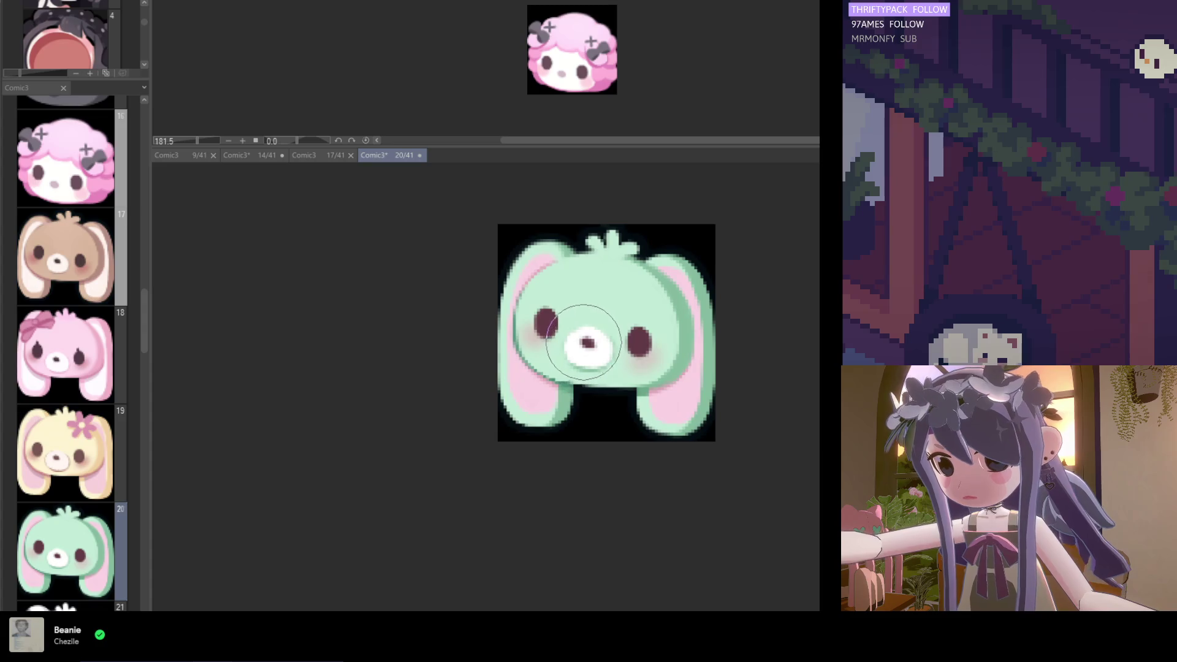
Save page 20 and drag the splitter down to make the upper page list taller
scroll(598, 439, down, 2)
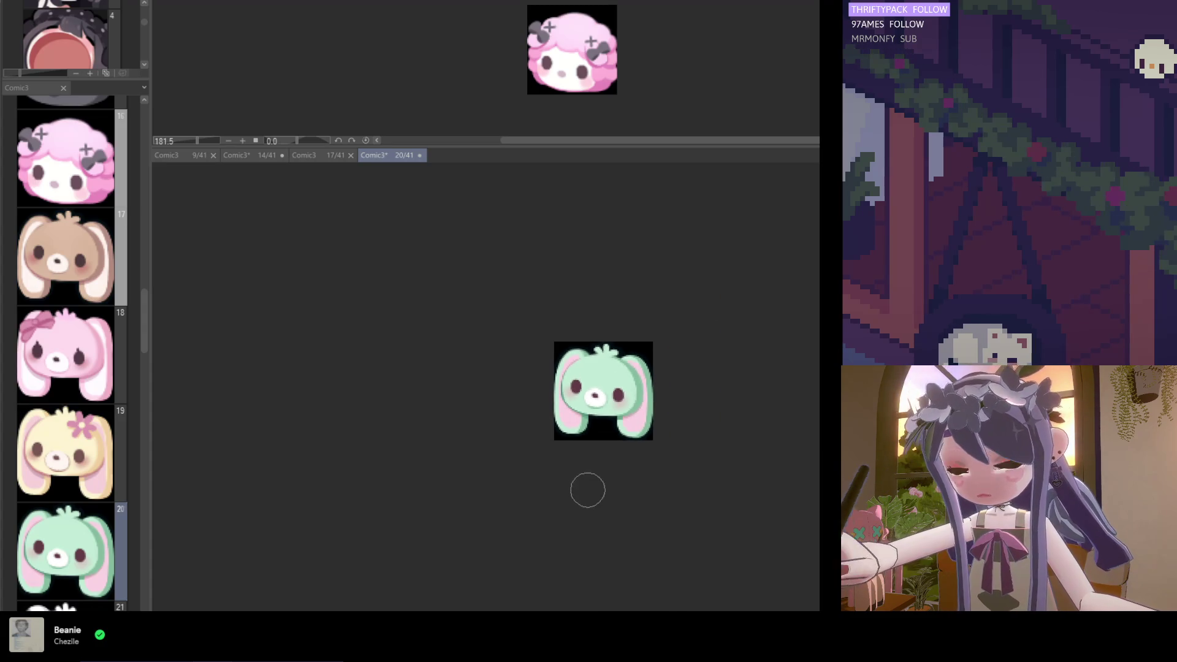
key(ctrl+s)
scroll(560, 489, down, 1)
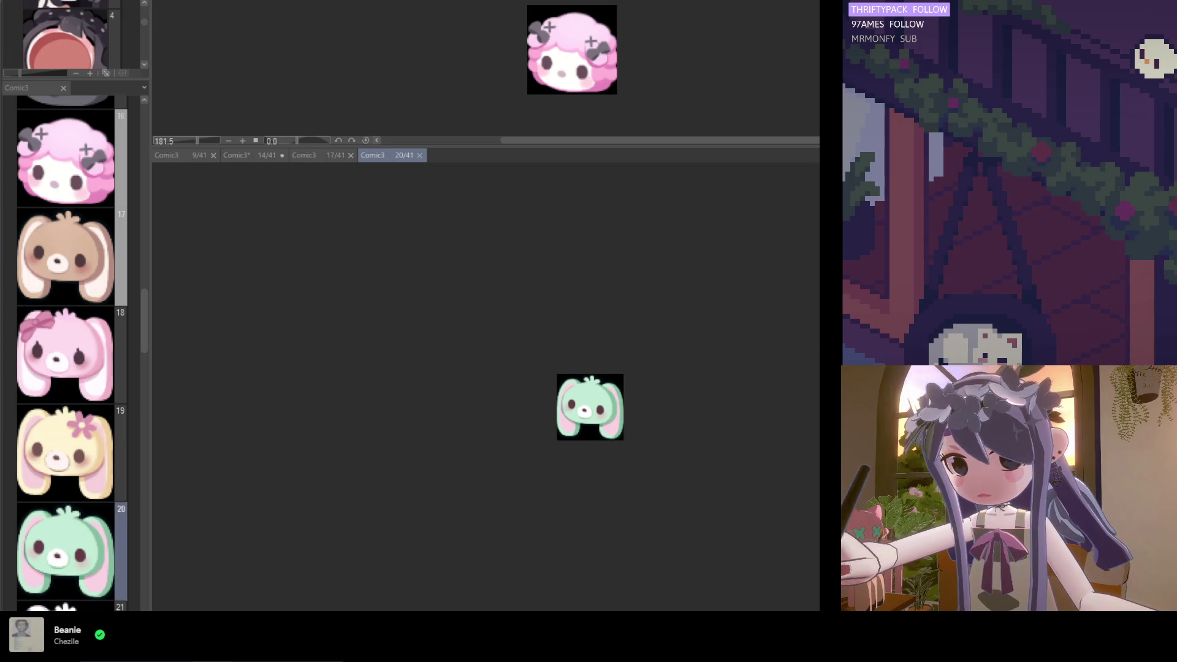
drag(97, 76, 97, 545)
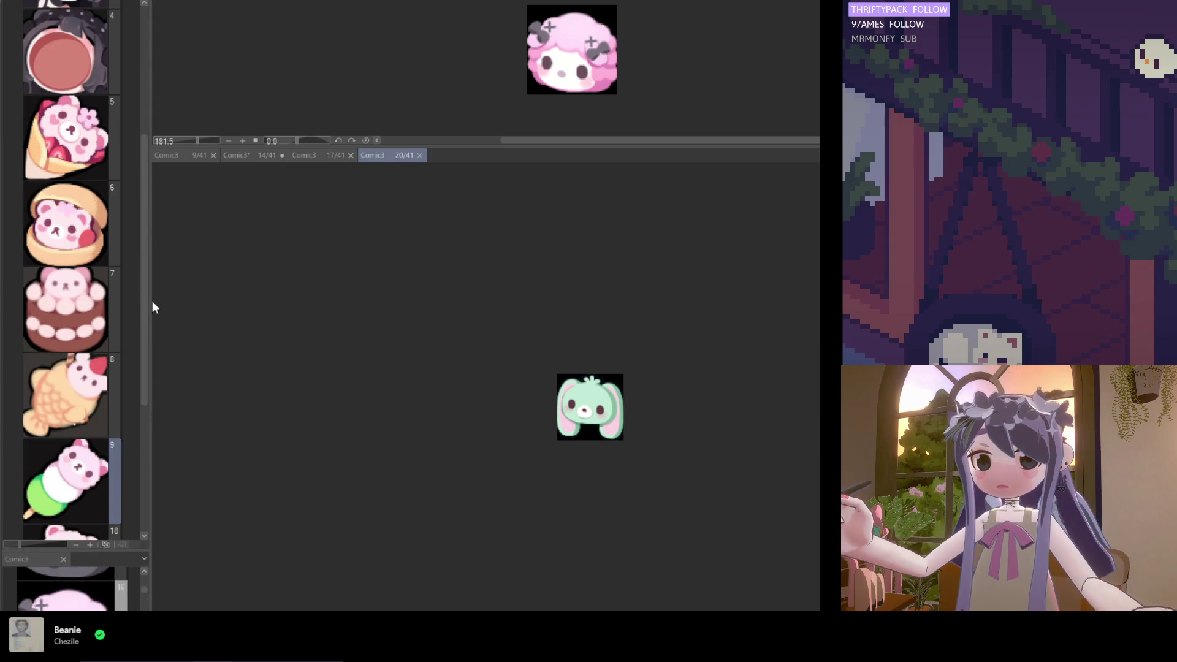